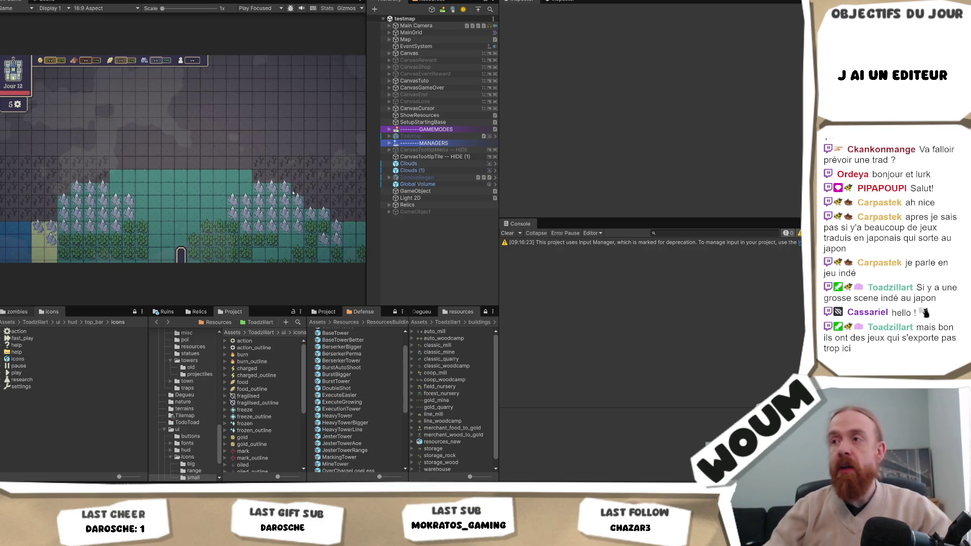
Widen the Unity game view and hierarchy panels, then bring up BuildingComponentBase.cs's _Init method in Visual Studio
mouse_move(499, 219)
left_mouse_down()
mouse_move(743, 223)
mouse_move(638, 227)
left_mouse_up()
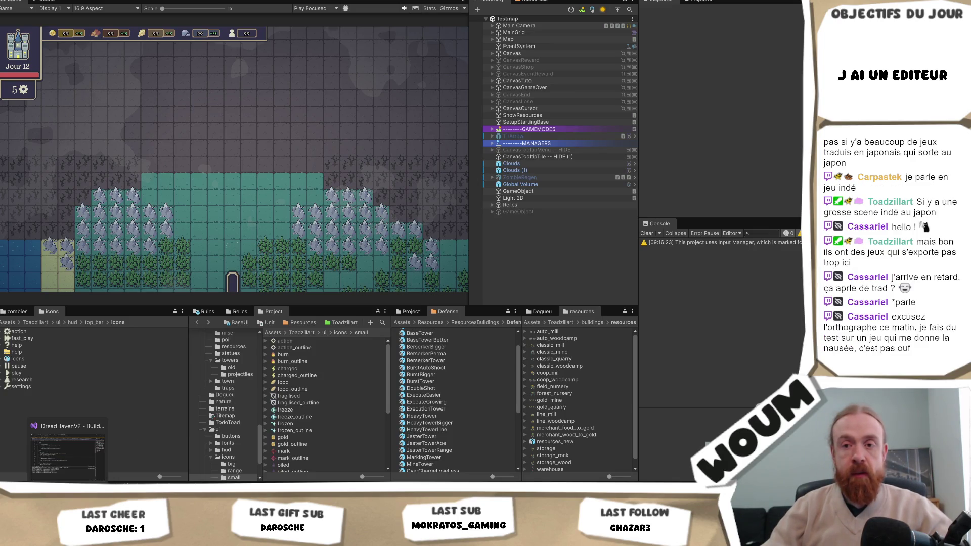
left_click(67, 505)
left_click(218, 231)
scroll(299, 191, "up", 2)
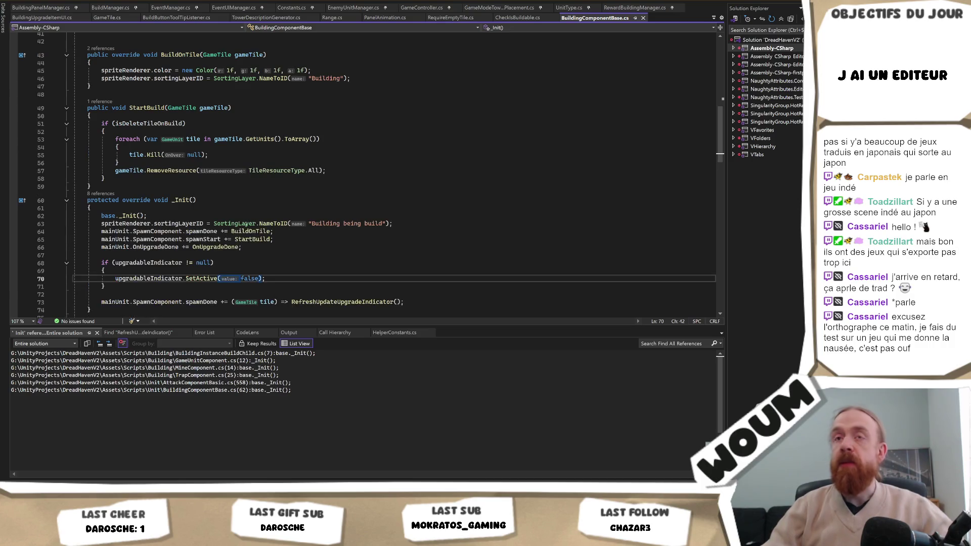
Place the cursor at the end of line 59 in BuildingComponentBase.cs, then return to the Unity testmap scene
left_click(310, 187)
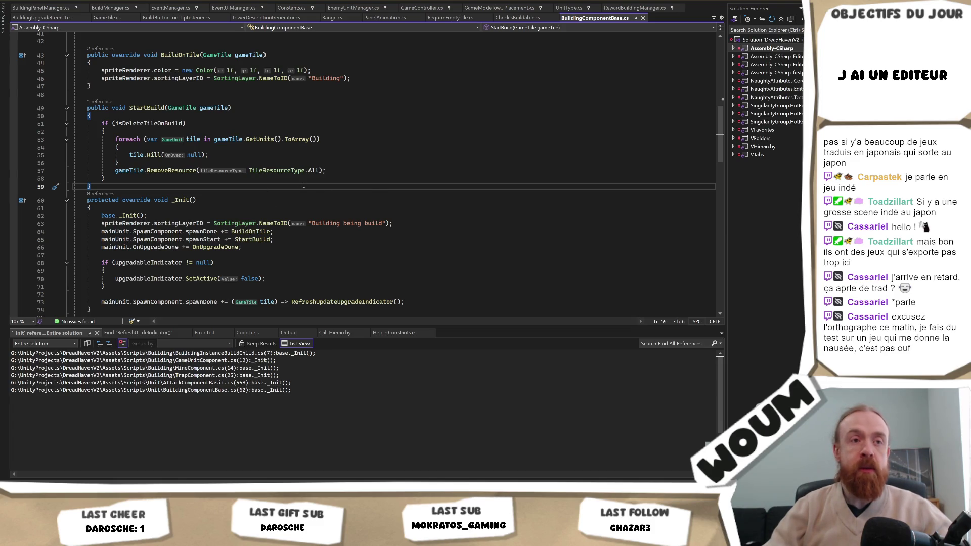
key("alt+Tab")
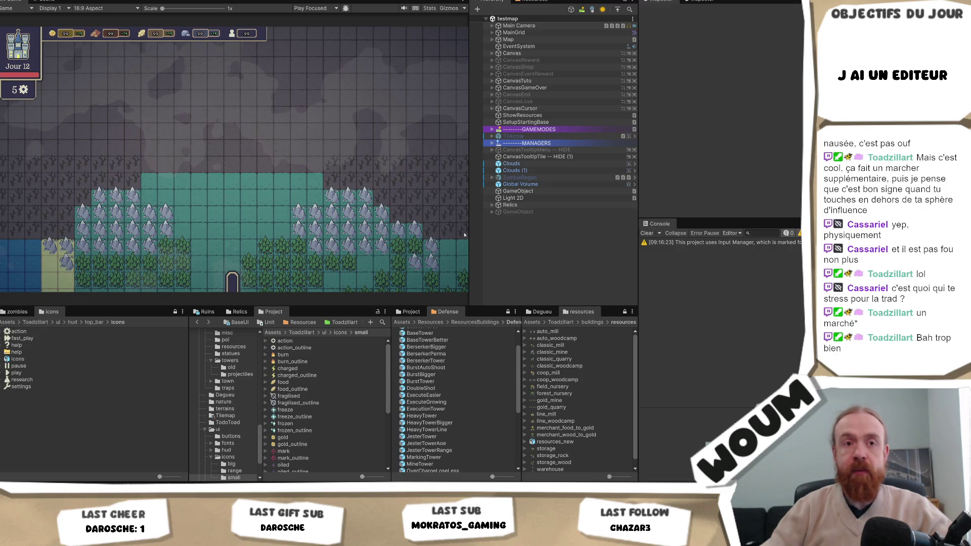
Nudge the Game/Hierarchy divider to widen the game view slightly, then go back to Visual Studio
left_click_drag(468, 233, 448, 238)
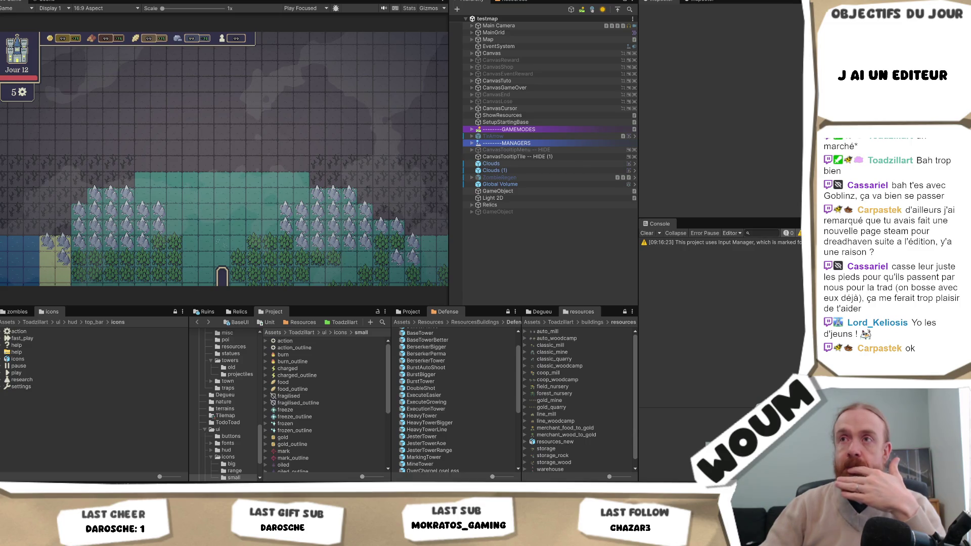
key("alt+Tab")
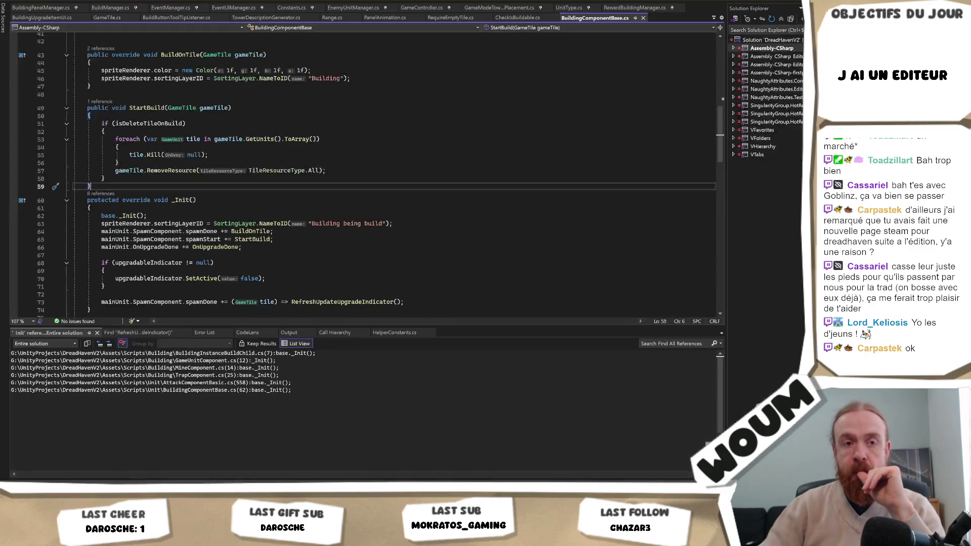
left_click(338, 201)
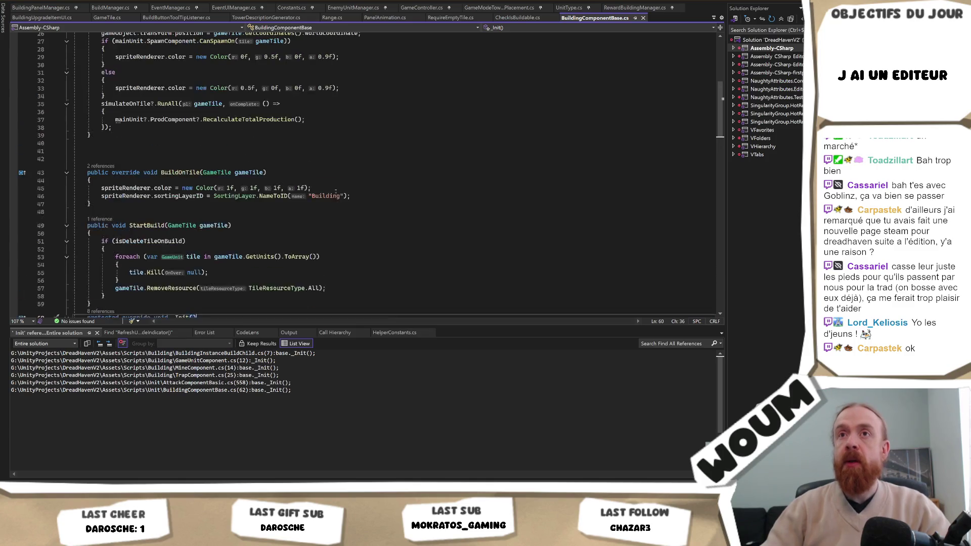
scroll(336, 191, "down", 1)
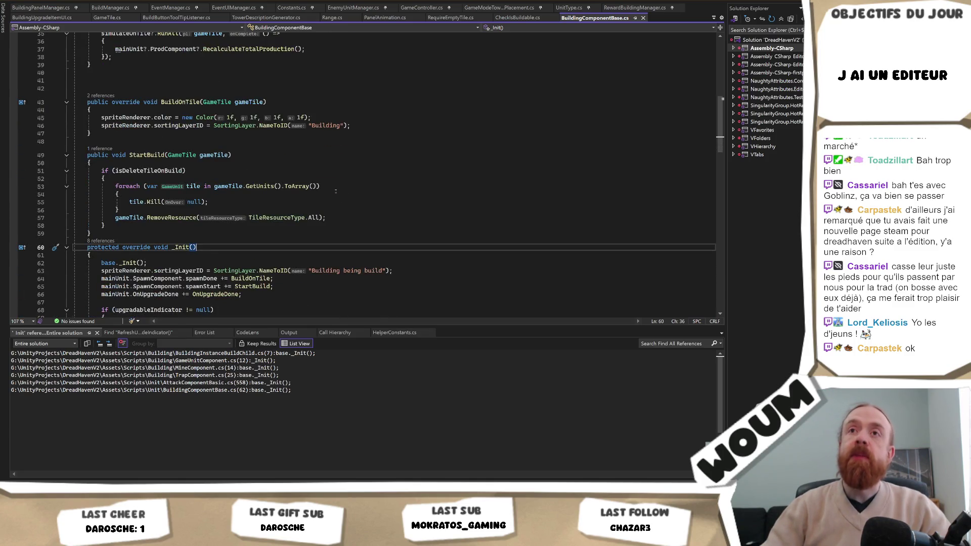
scroll(333, 193, "down", 2)
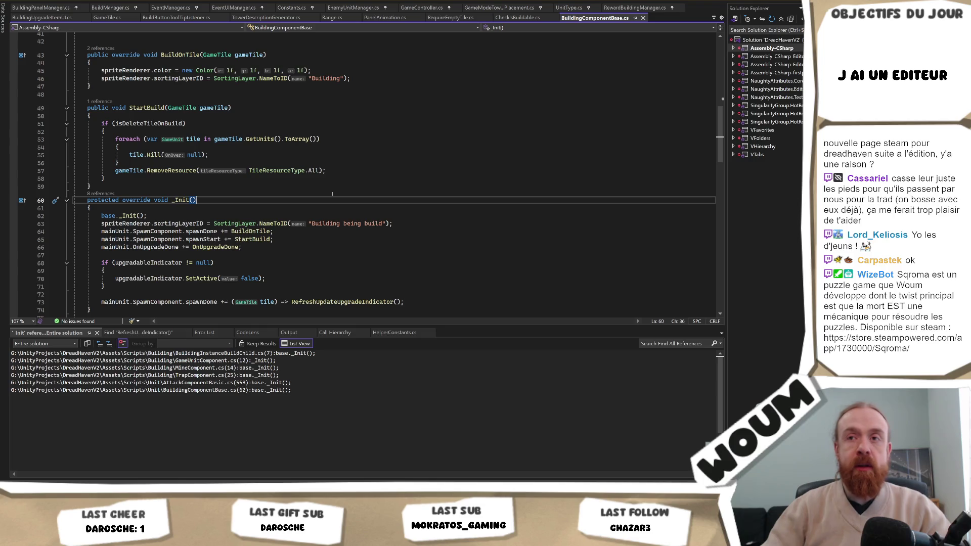
key("alt+Tab")
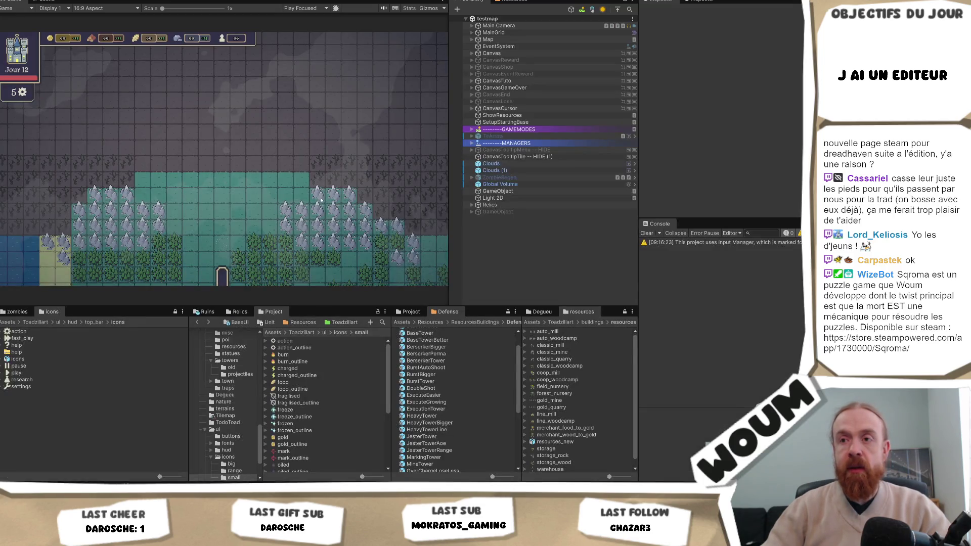
key("alt+Tab")
left_click(306, 205)
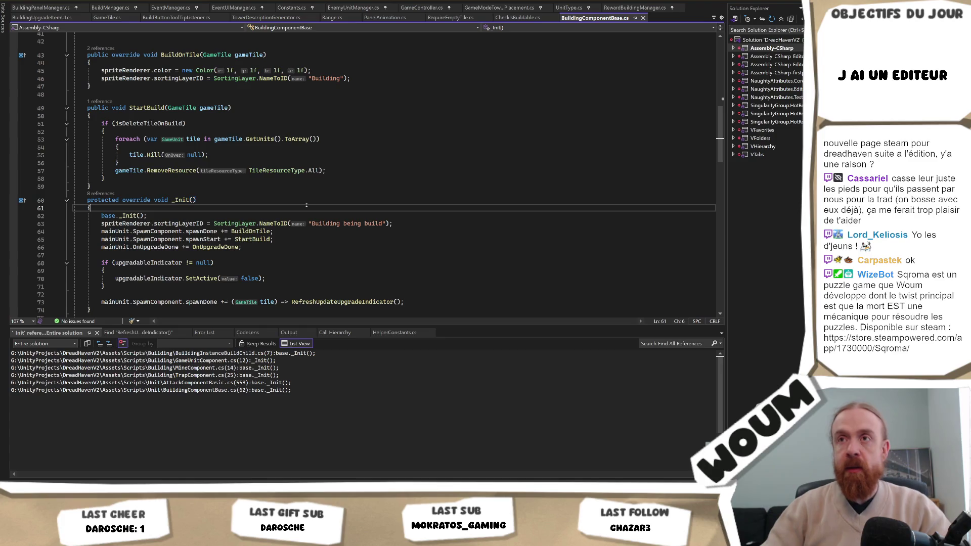
key("ctrl+Tab")
key("ctrl+Tab")
key("ctrl+Tab")
key("ctrl+Tab")
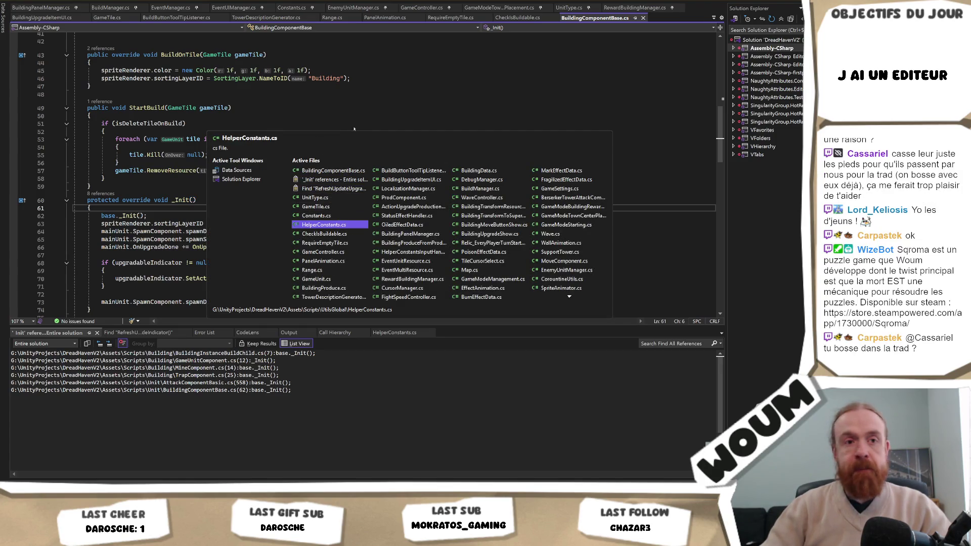
key("Escape")
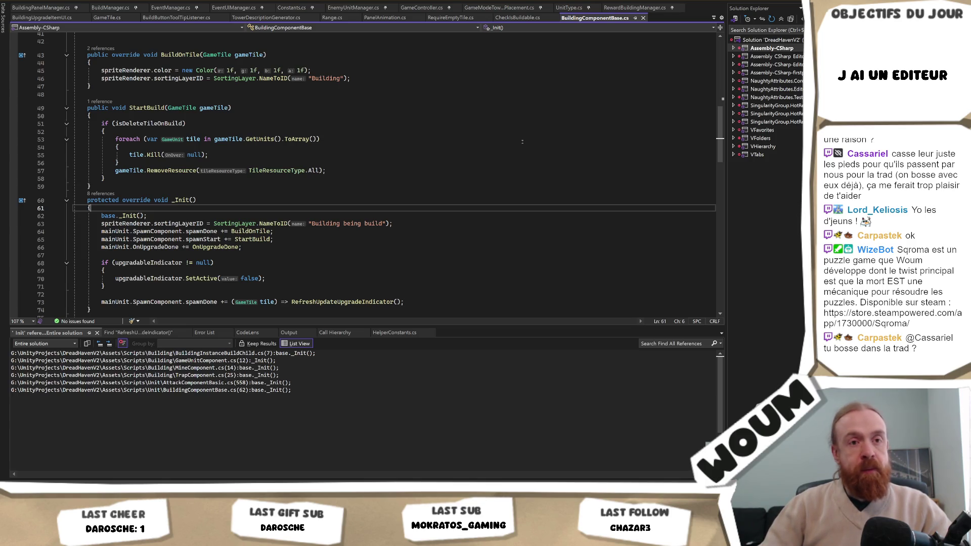
left_click(425, 175)
left_click(377, 170)
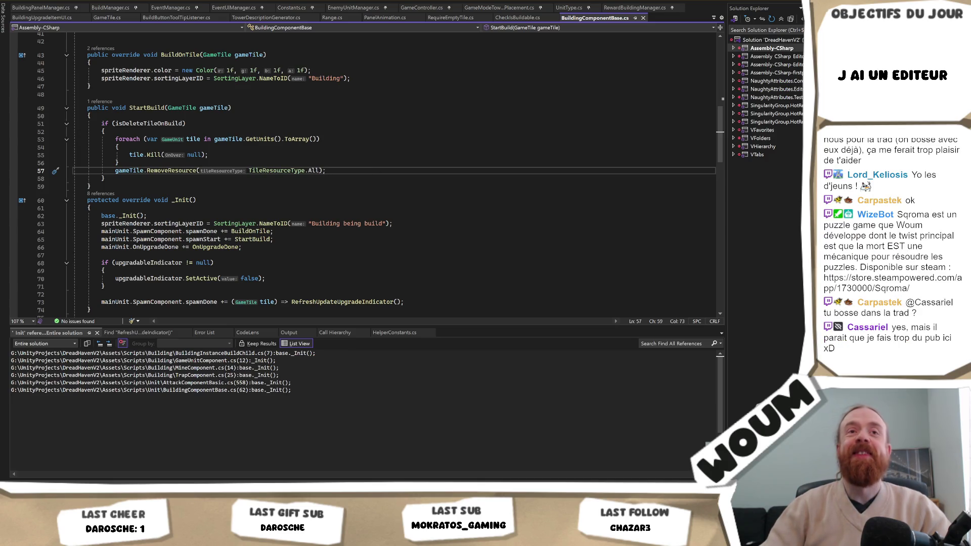
left_click(453, 186)
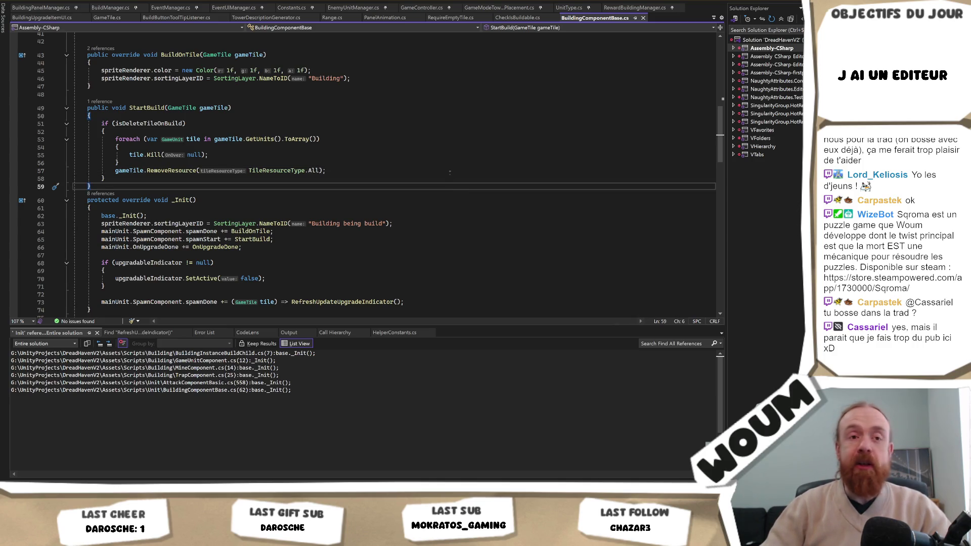
left_click(463, 164)
key("ctrl+Tab")
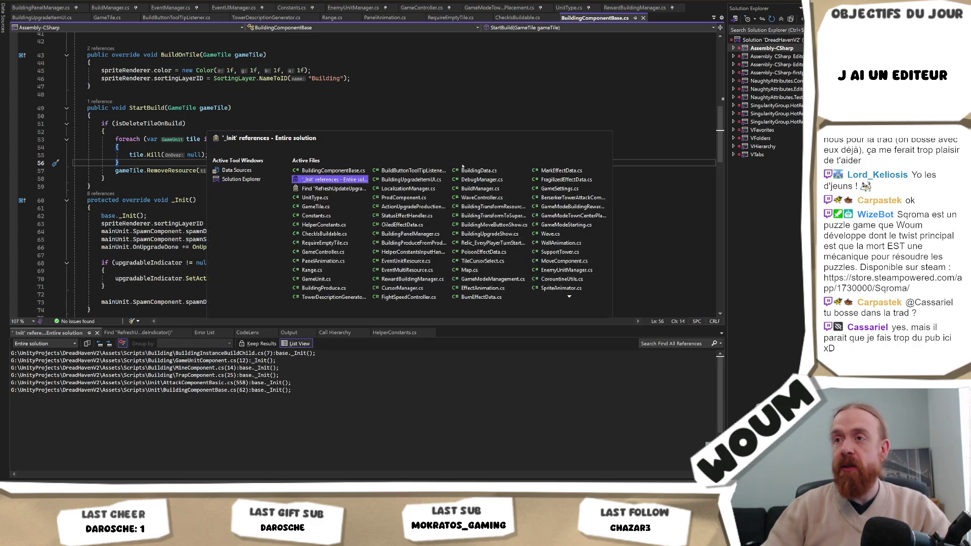
Dismiss the open-files navigator and inspect the tile variable on lines 53-56 of StartBuild
key("ctrl+Tab")
key("ctrl+Tab")
key("ctrl+Tab")
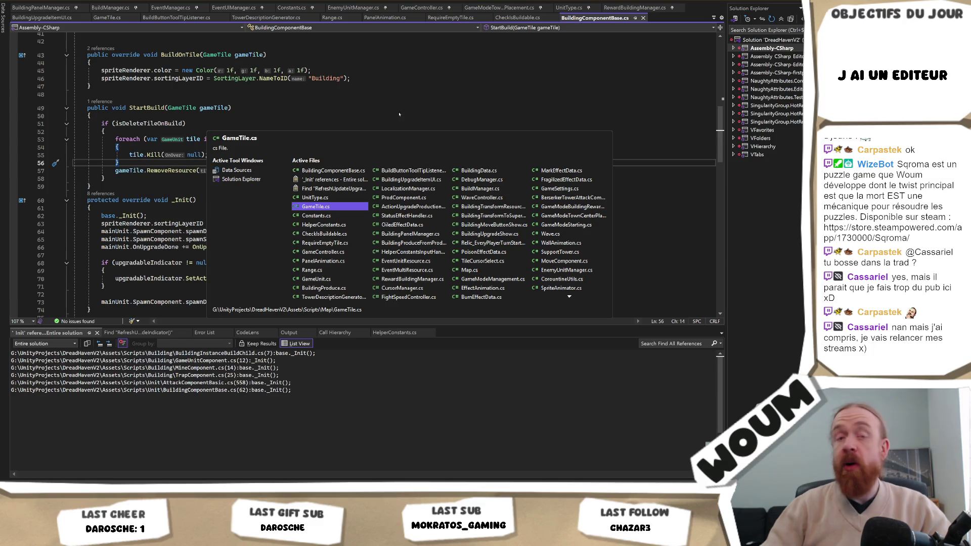
key("Escape")
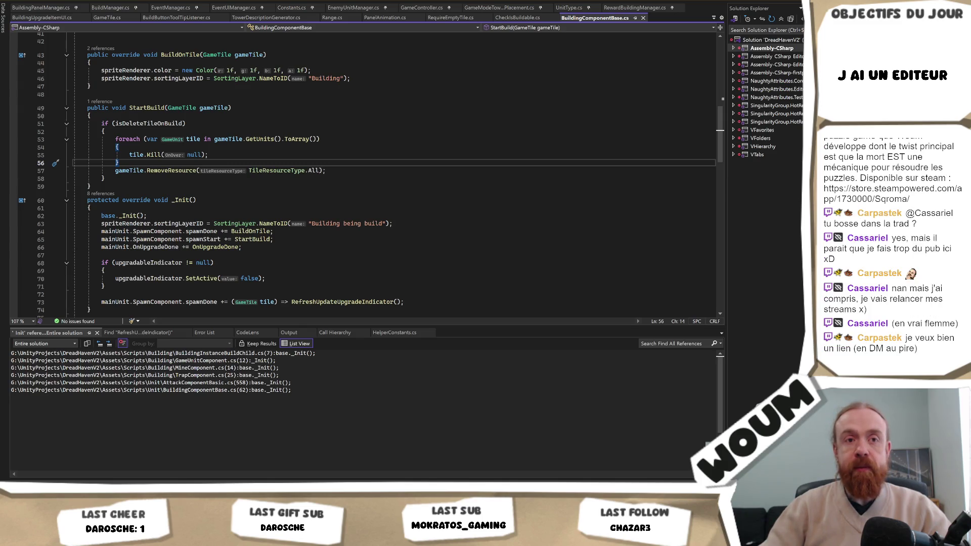
right_click(276, 159)
left_click(204, 139)
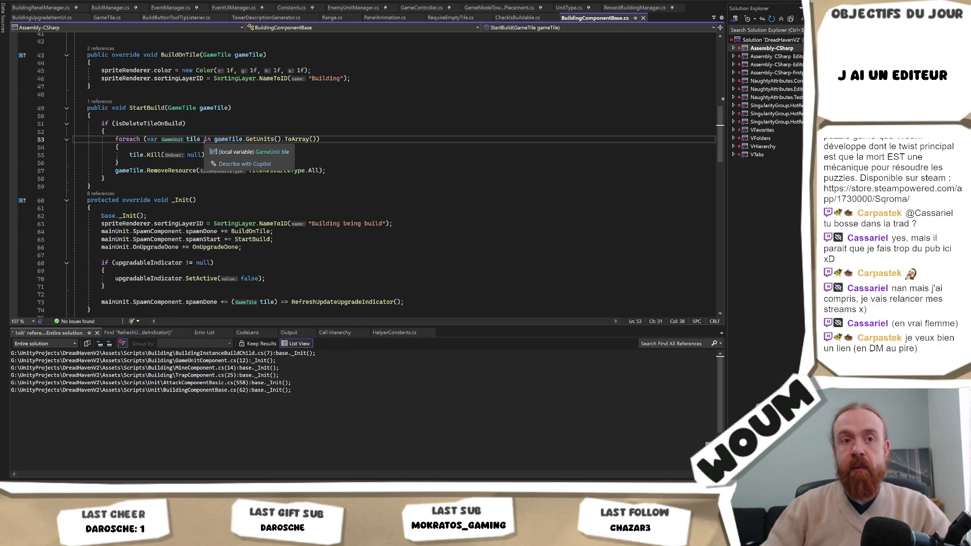
left_click(330, 162)
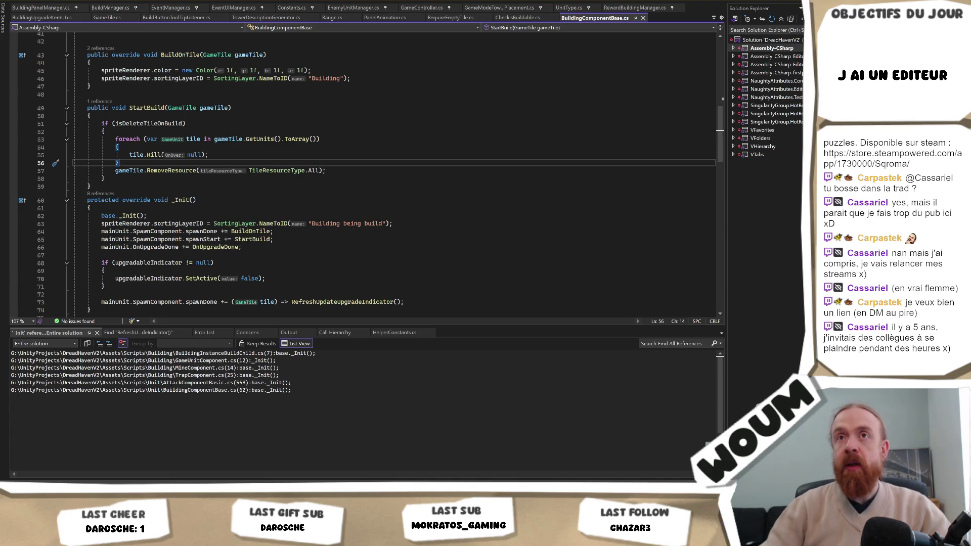
left_click(369, 146)
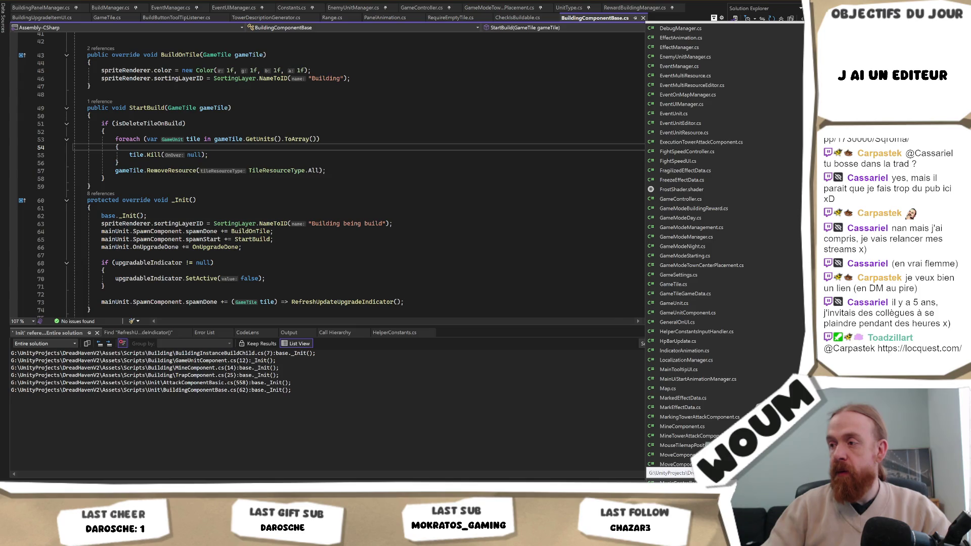
Open MusicController.cs from the file list and scroll down to _ToggleMute and the Update check
left_click(672, 474)
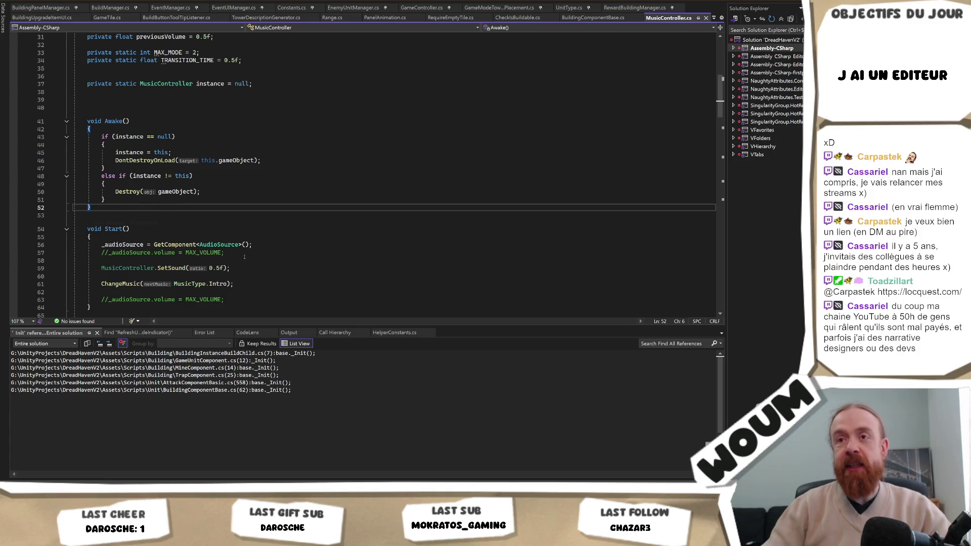
scroll(244, 257, "down", 1)
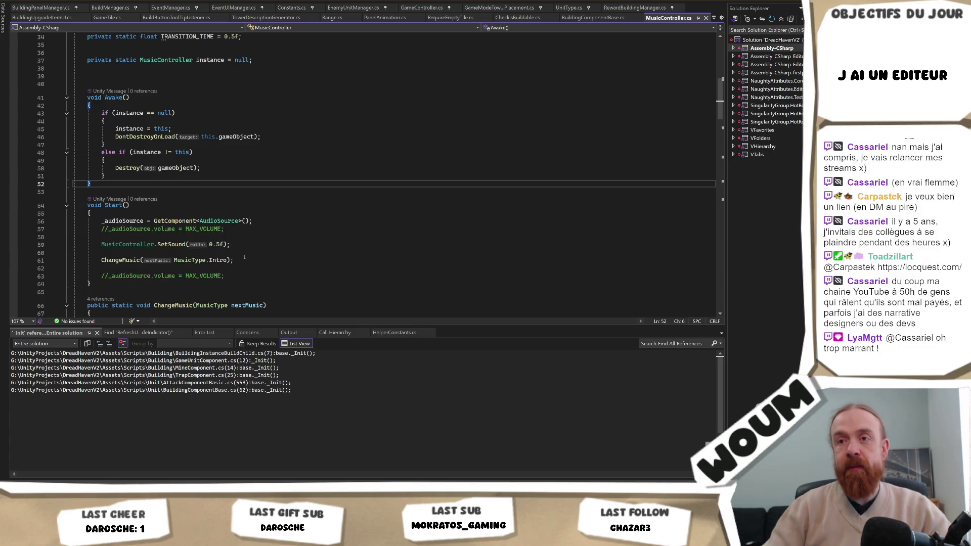
scroll(244, 257, "down", 1)
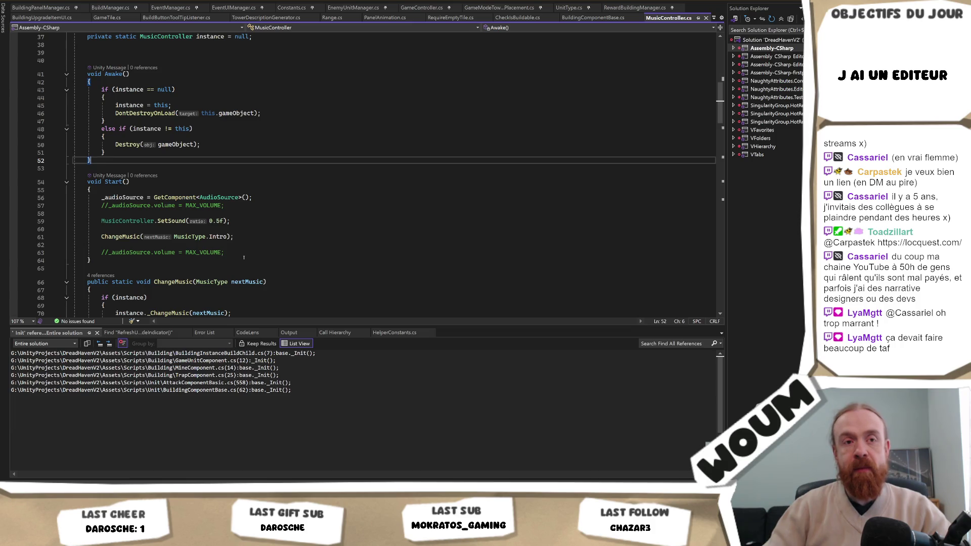
scroll(244, 258, "down", 1)
scroll(245, 258, "down", 8)
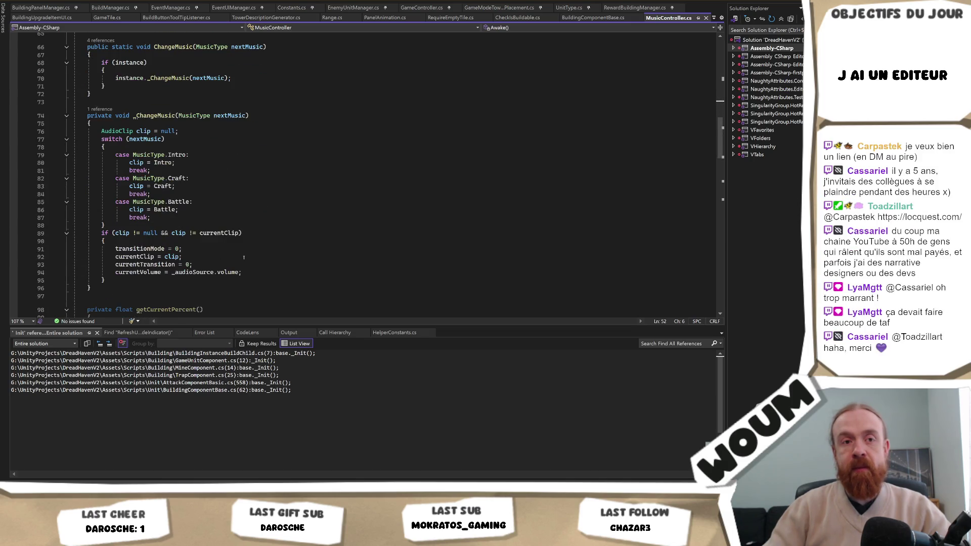
scroll(243, 257, "down", 7)
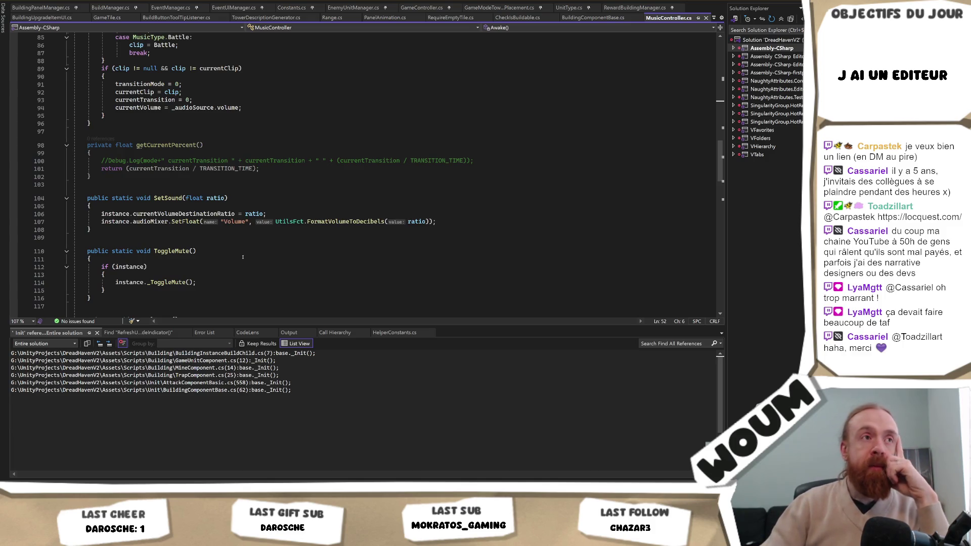
scroll(237, 260, "down", 1)
scroll(237, 260, "down", 9)
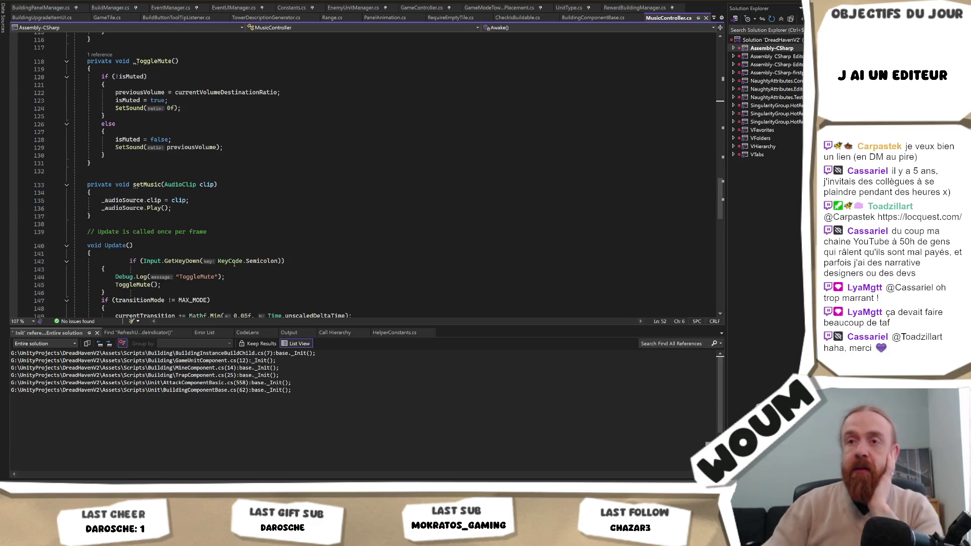
scroll(234, 263, "down", 3)
Fix the indentation of the Semicolon-key mute check on line 142 and save MusicController.cs
left_click(129, 190)
key("shift+Tab")
key("shift+Tab")
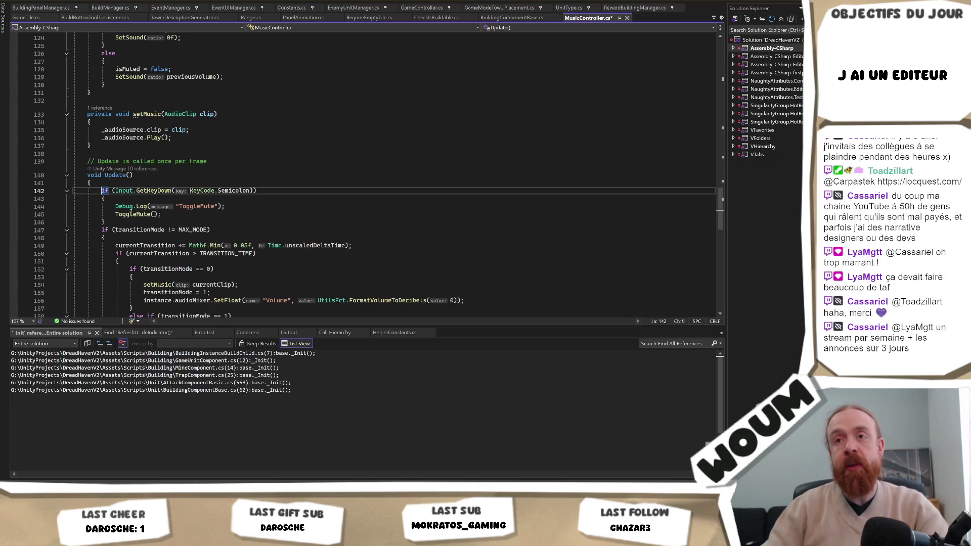
left_click(138, 218)
key("ctrl+s")
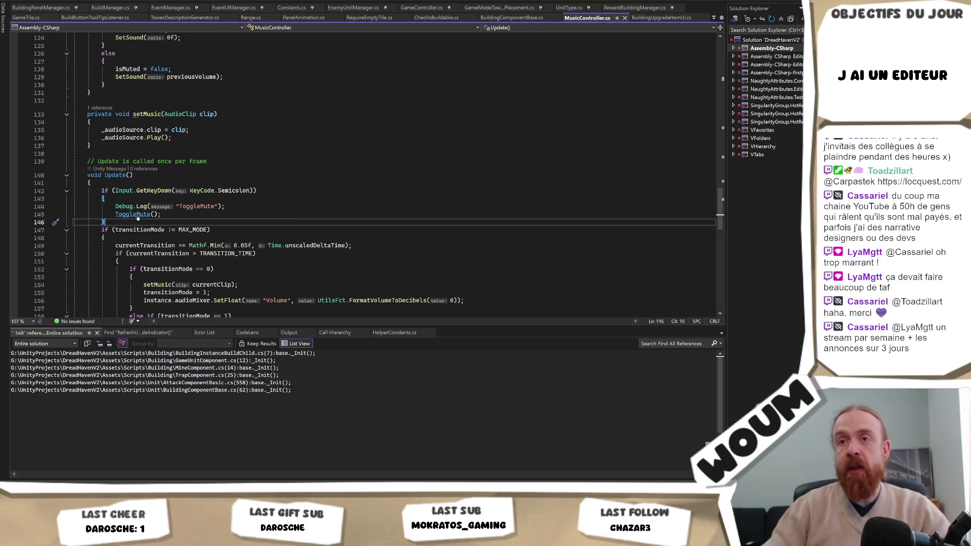
Review the ToggleMute definition, where isMuted becomes true, and SetSound's audioMixer volume call
left_click(135, 215, "ctrl")
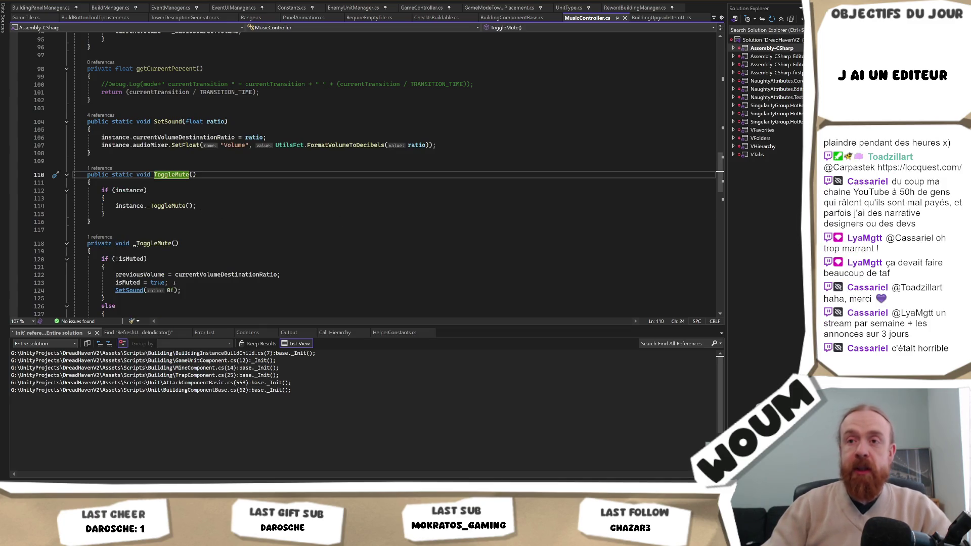
left_click(197, 283)
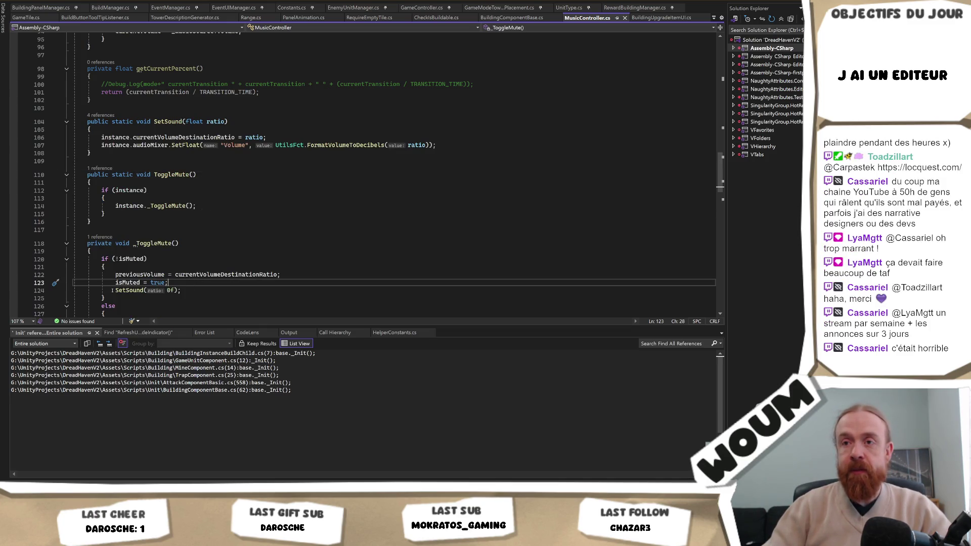
left_click(130, 290, "ctrl")
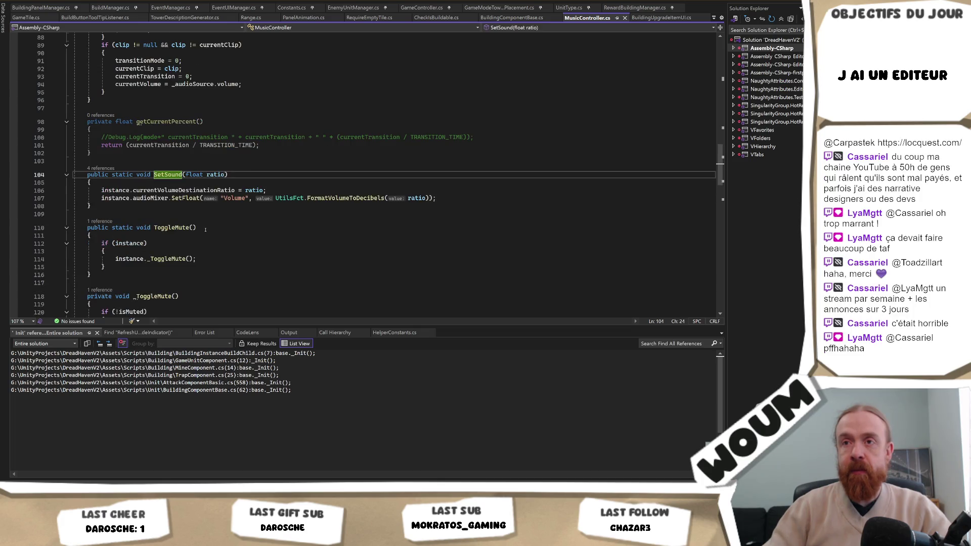
left_click(168, 197)
scroll(210, 229, "up", 11)
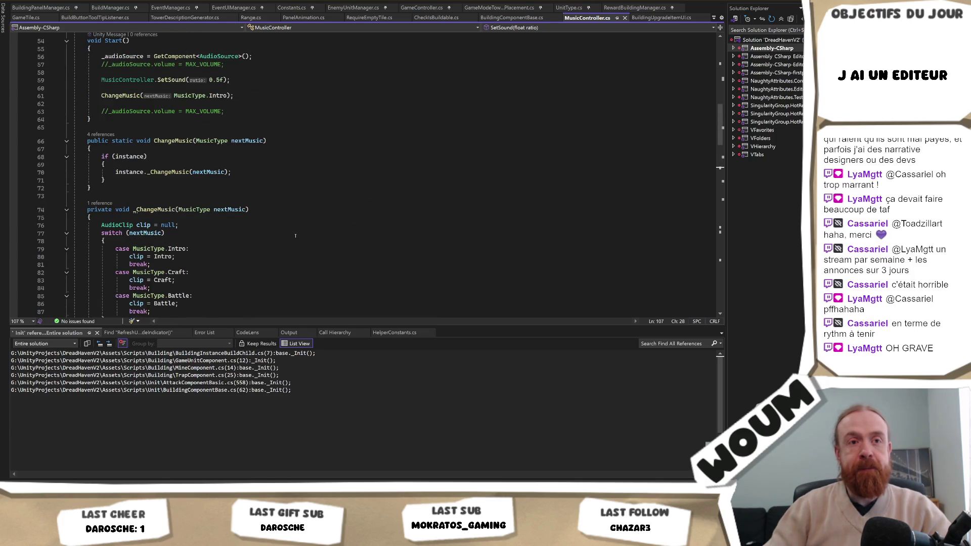
scroll(296, 235, "up", 2)
scroll(296, 236, "down", 6)
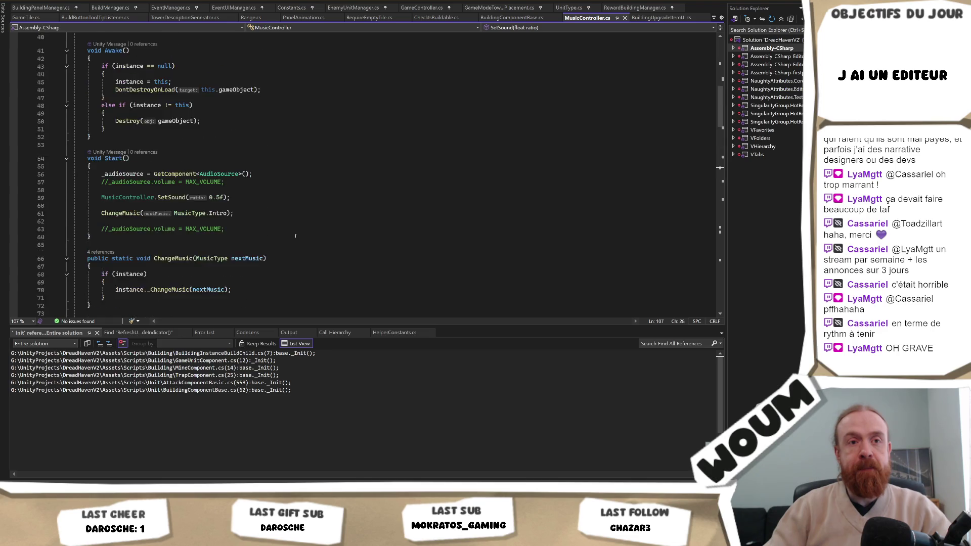
scroll(295, 235, "down", 17)
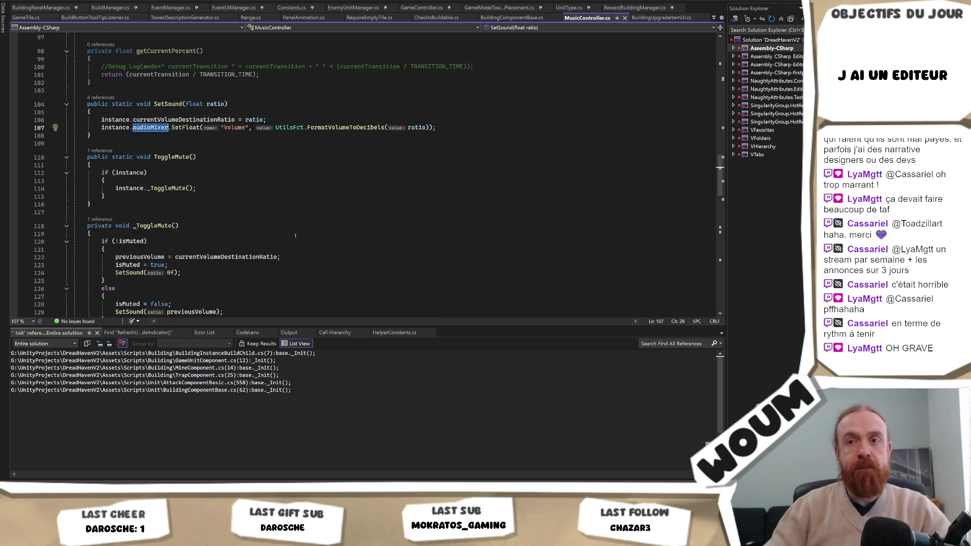
scroll(296, 235, "down", 2)
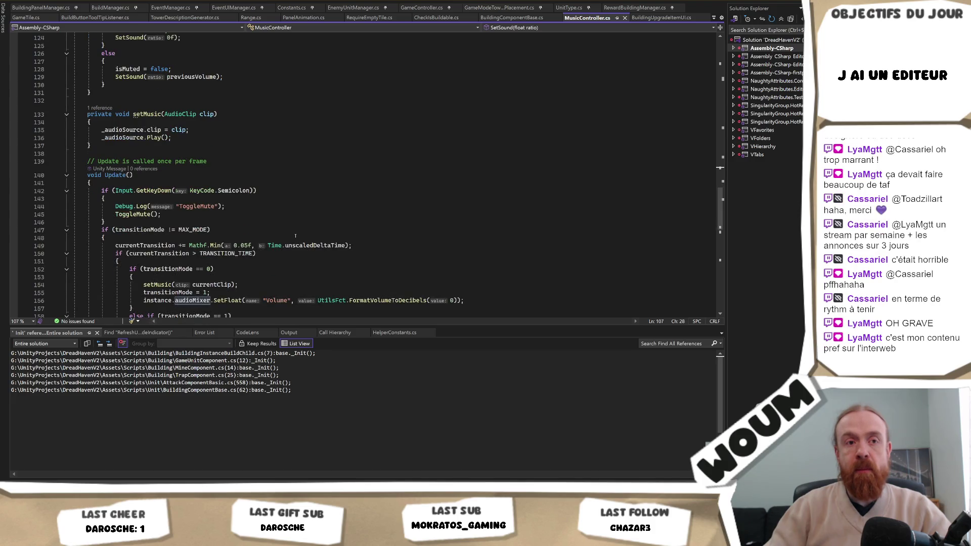
scroll(296, 235, "down", 3)
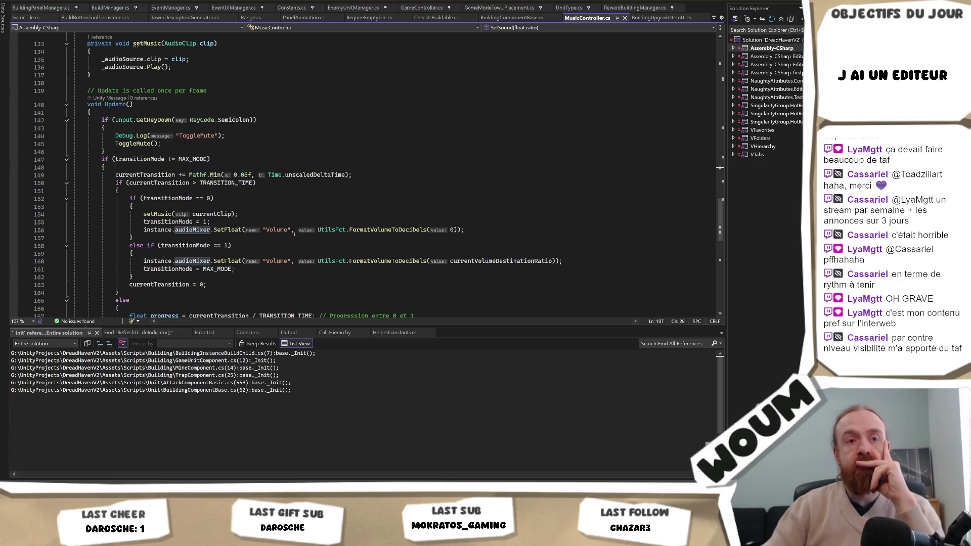
scroll(294, 233, "down", 3)
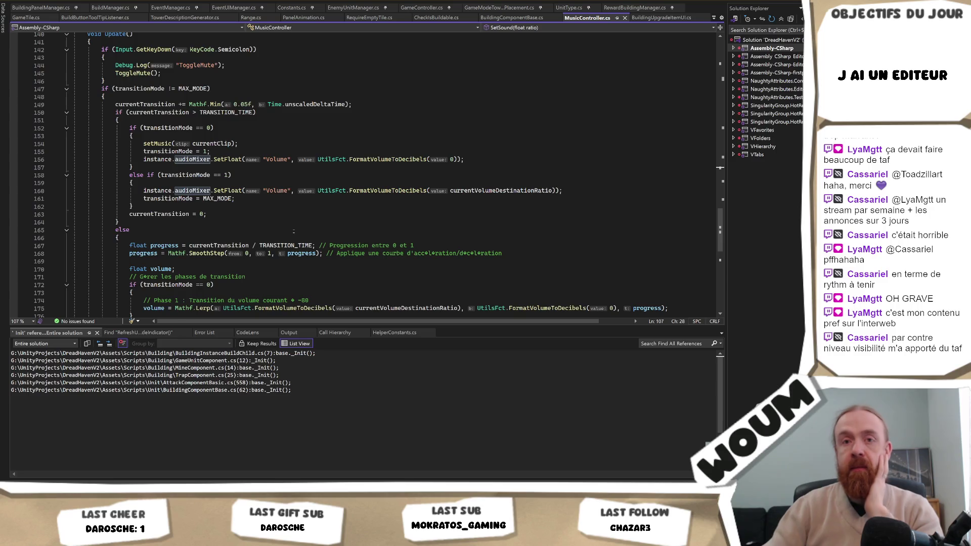
scroll(293, 231, "down", 1)
scroll(294, 234, "down", 3)
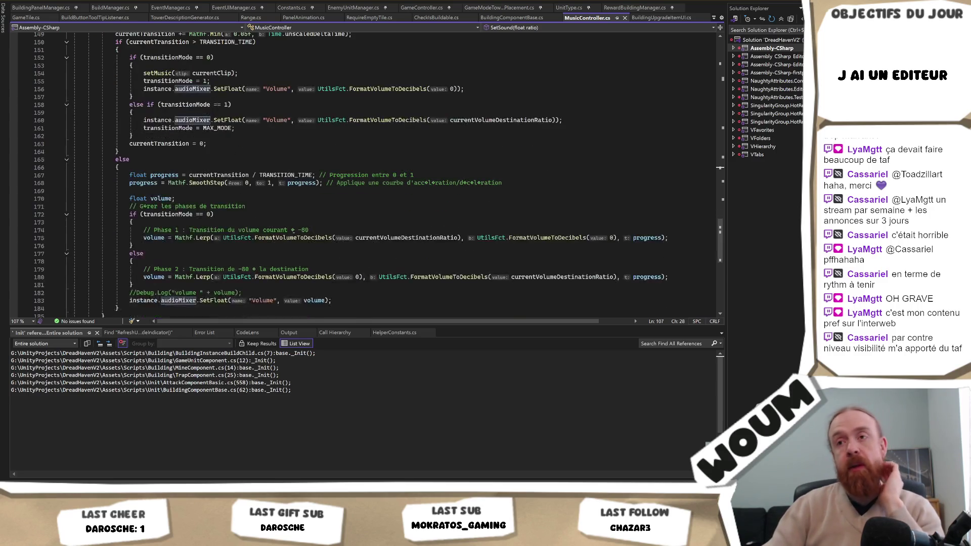
scroll(294, 231, "up", 10)
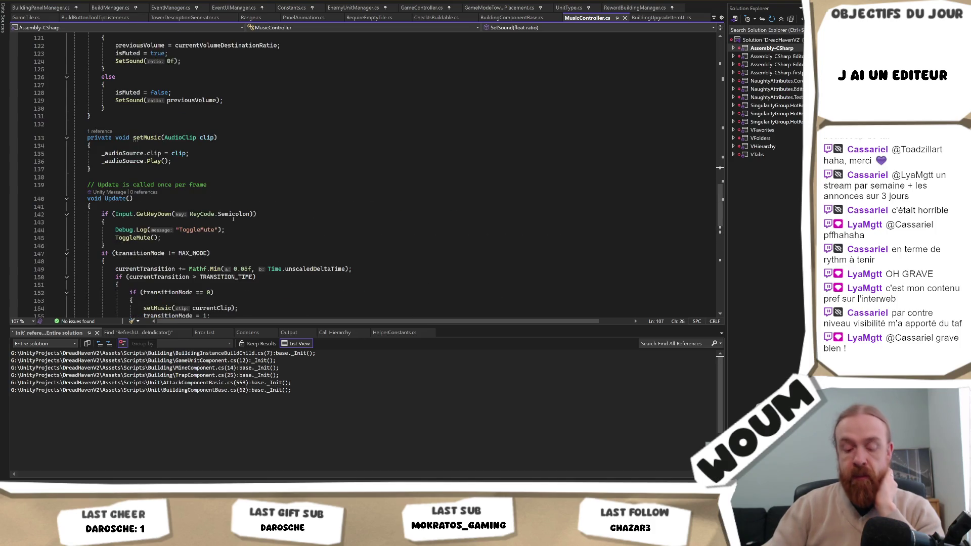
Recheck the KeyCode.Semicolon condition and its ToggleMute call in Update, then return to Unity
double_click(234, 215)
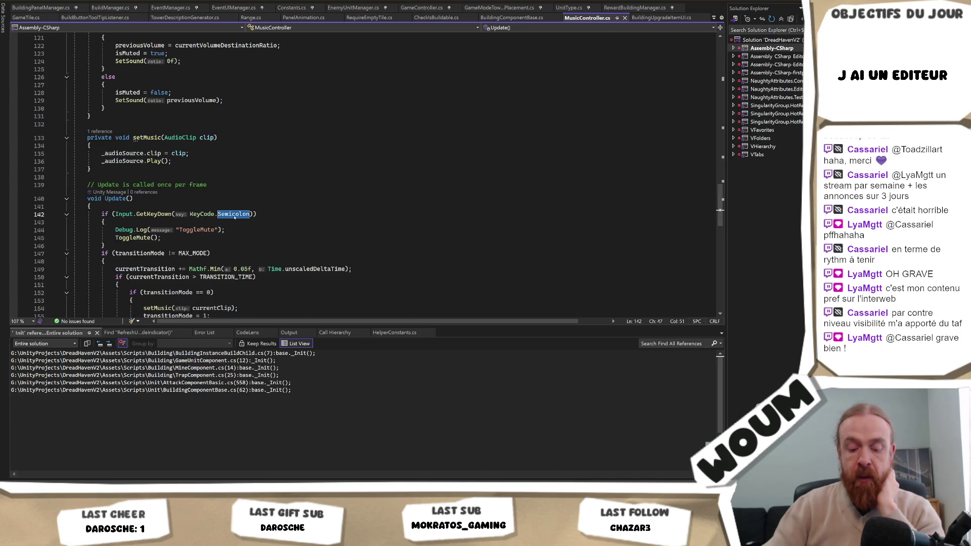
key("Down")
key("Down")
key("Down")
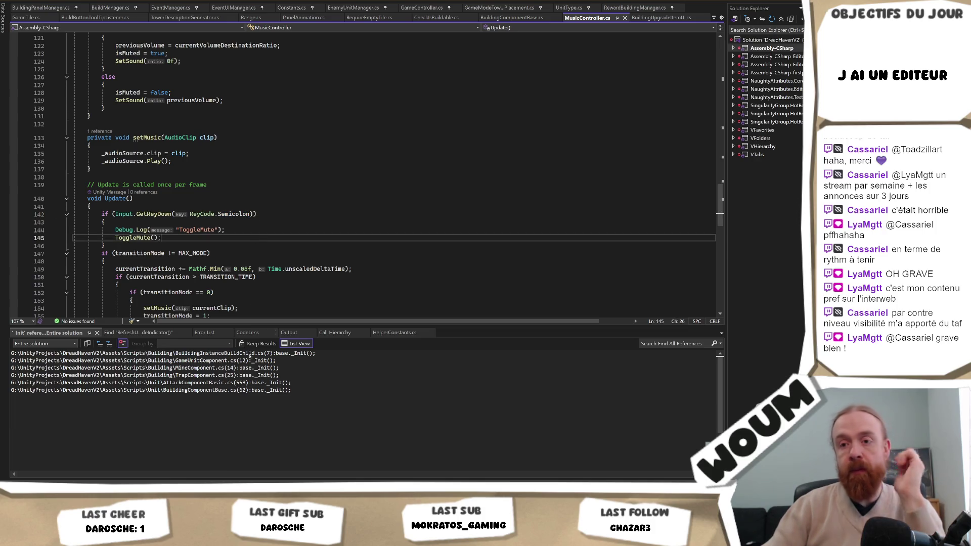
key("alt+Tab")
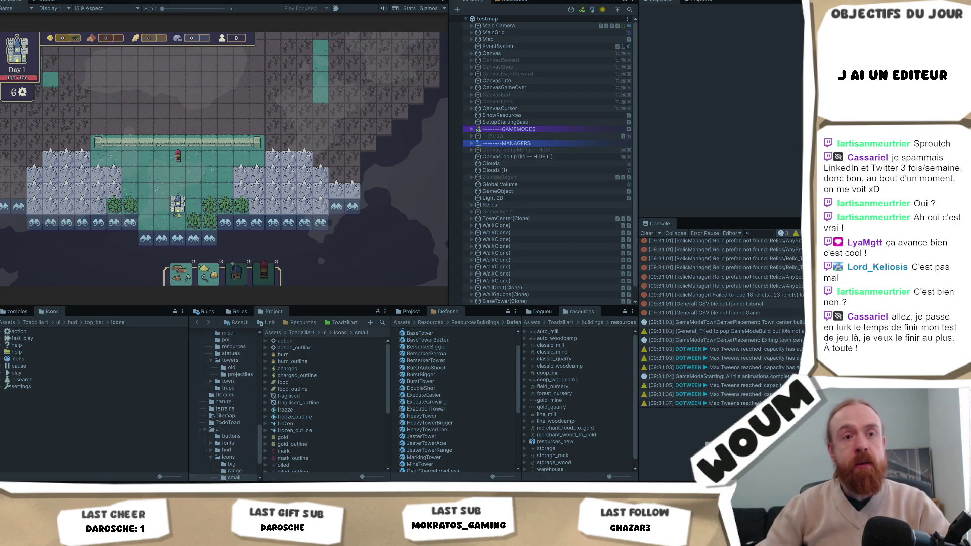
Click five map tiles around the base in the running game, then press the mute key to fire ToggleMute
left_click(257, 158)
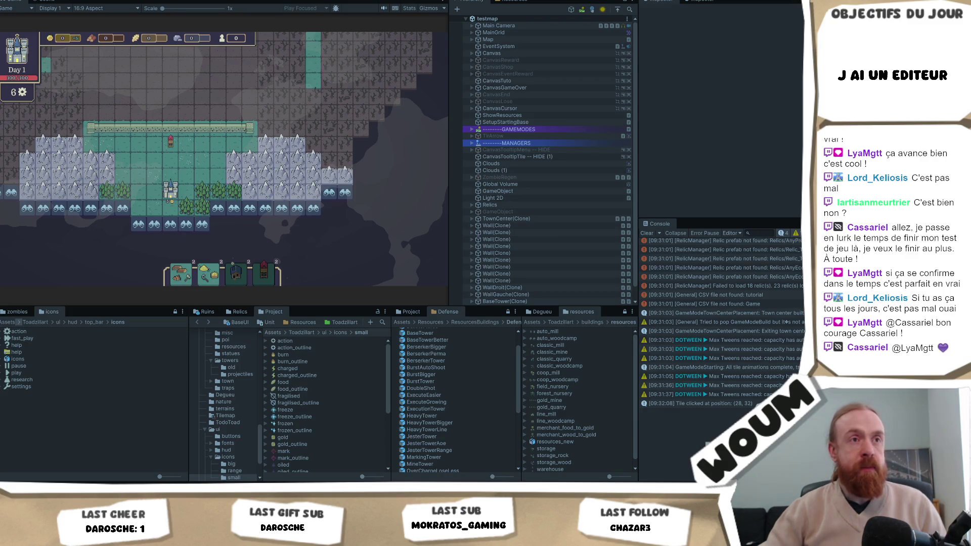
left_click(349, 255)
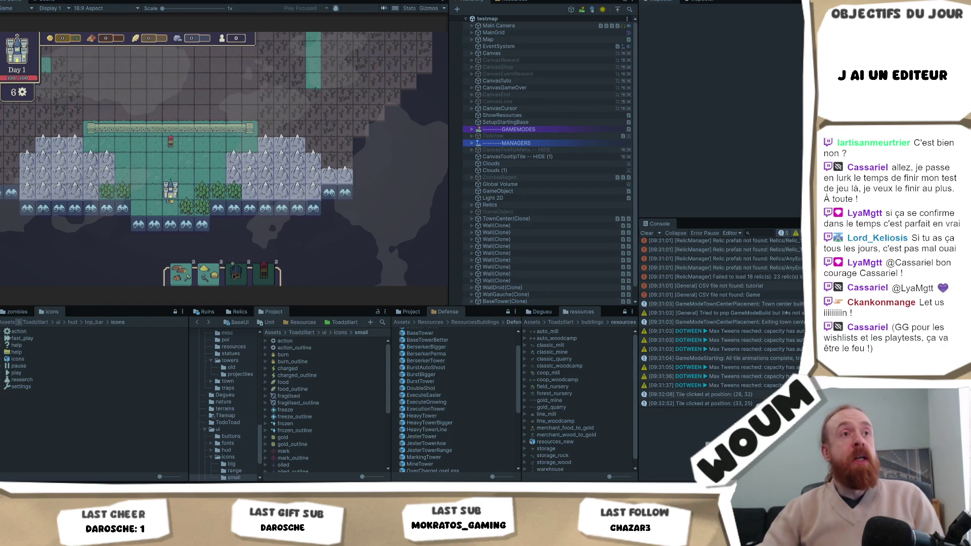
left_click(103, 241)
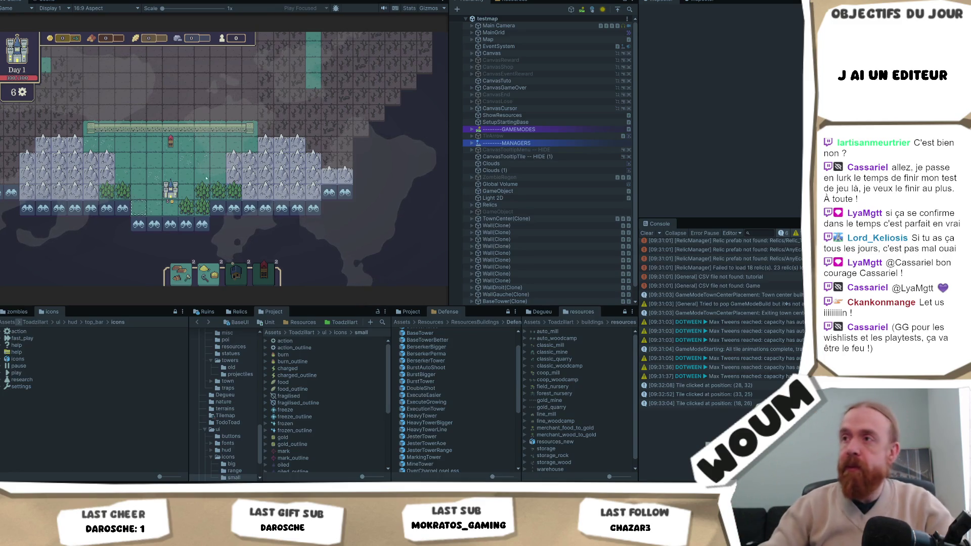
left_click(281, 131)
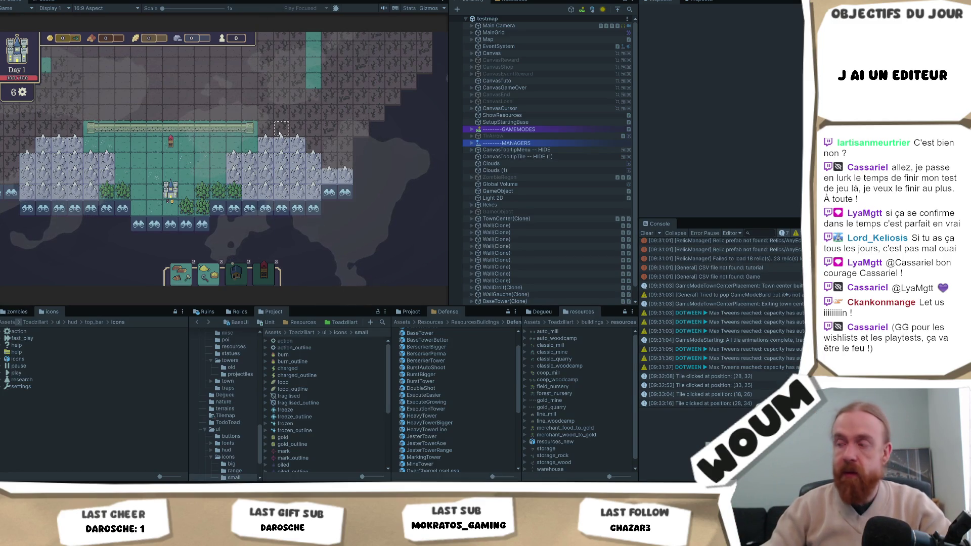
left_click(216, 146)
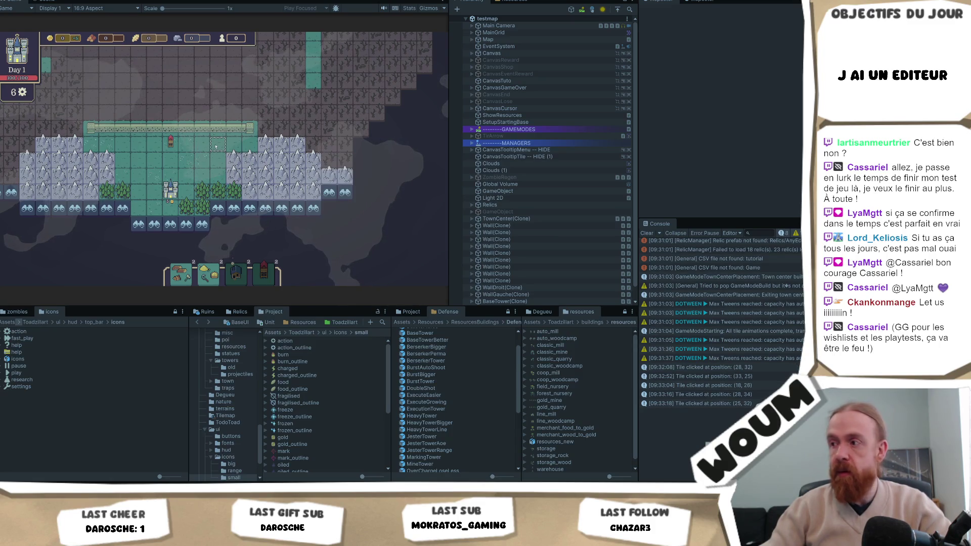
key("m")
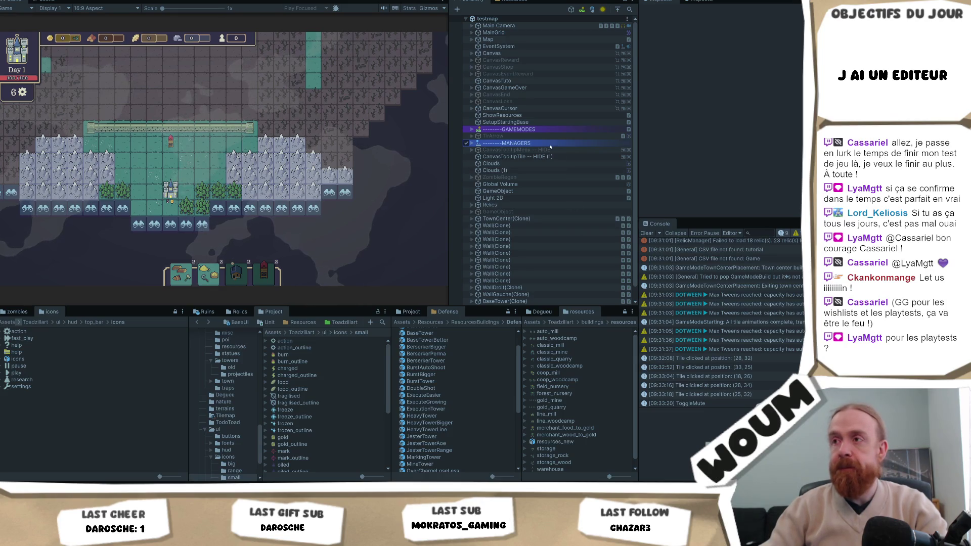
Expand MANAGERS > Base in the Hierarchy and select MusicController to inspect its Audio Source output
left_click(476, 144)
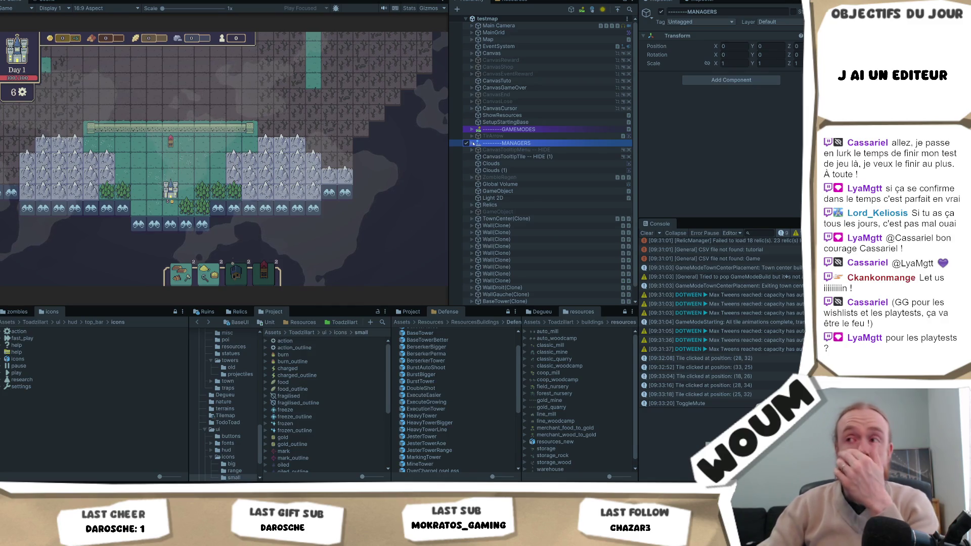
left_click(476, 143)
left_click(475, 157)
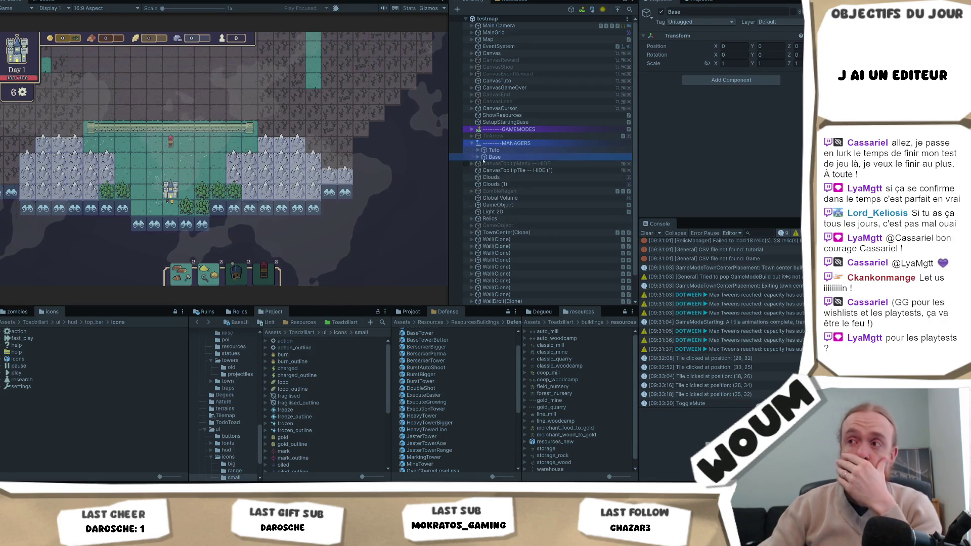
left_click(476, 157)
scroll(515, 255, "down", 2)
scroll(516, 254, "down", 4)
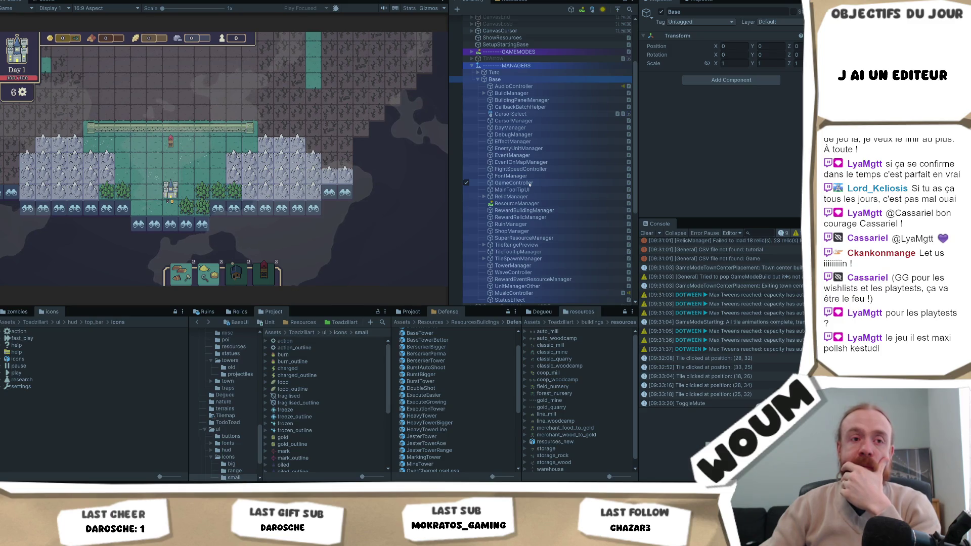
scroll(538, 208, "down", 2)
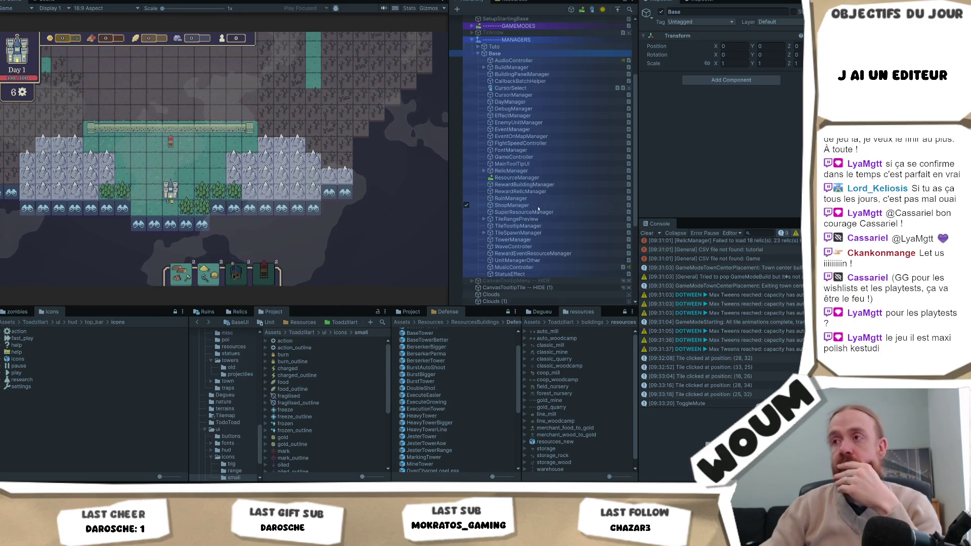
left_click(530, 267)
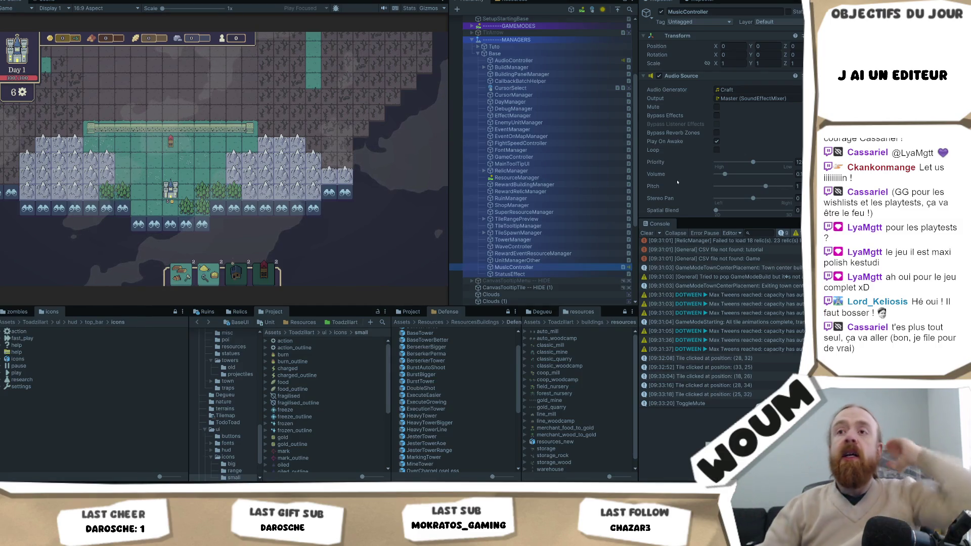
mouse_move(139, 129)
left_mouse_down()
mouse_move(243, 228)
mouse_move(238, 190)
left_mouse_up()
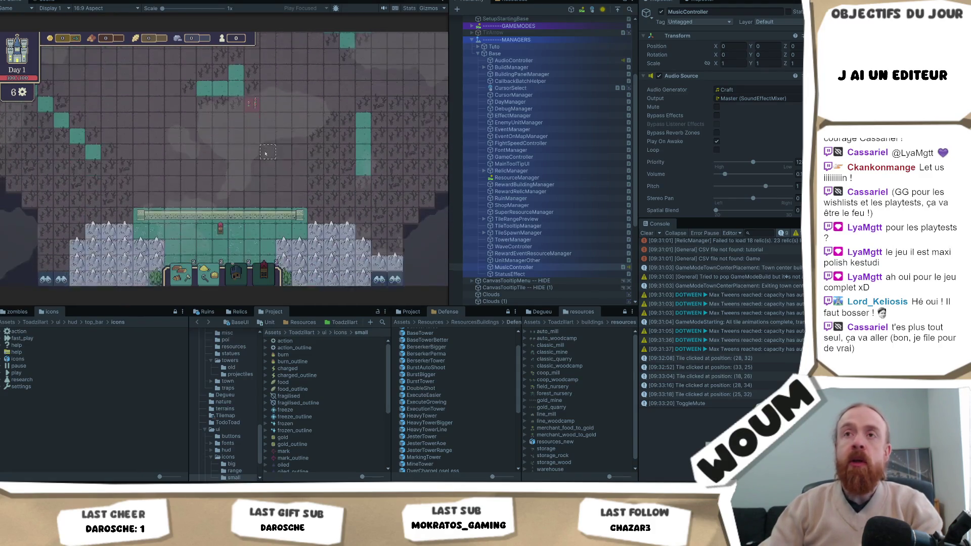
Reveal the discoverable tiles beside the base, then pan the map north and back
left_click(217, 185)
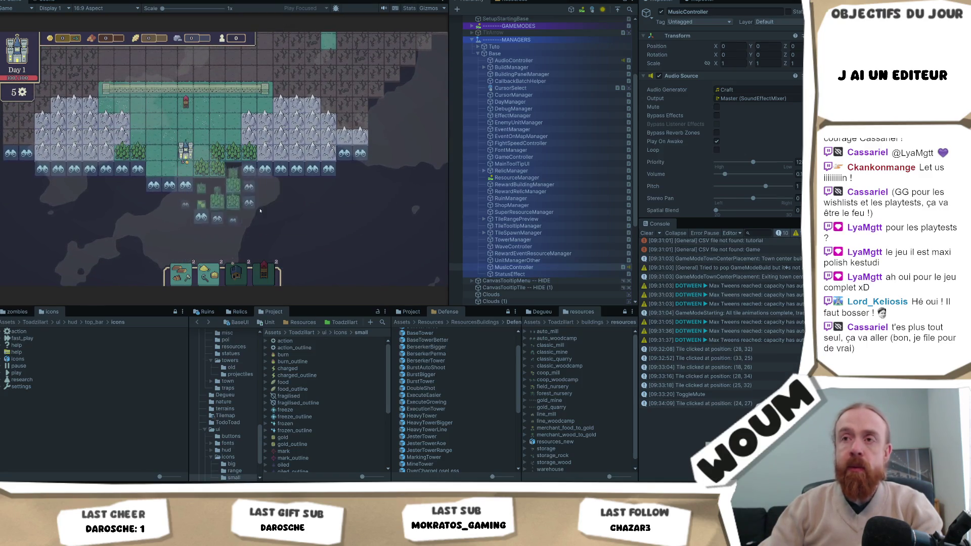
left_click(236, 225)
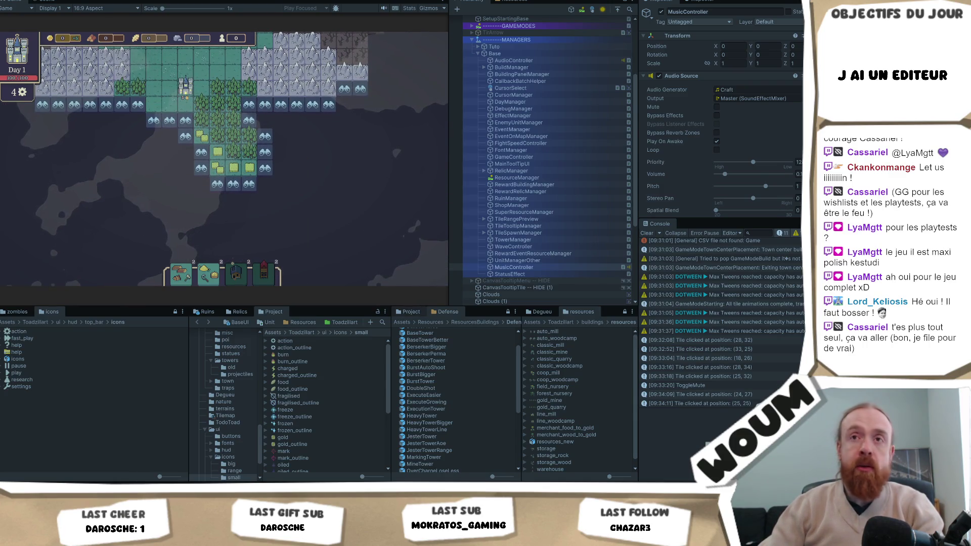
key("w")
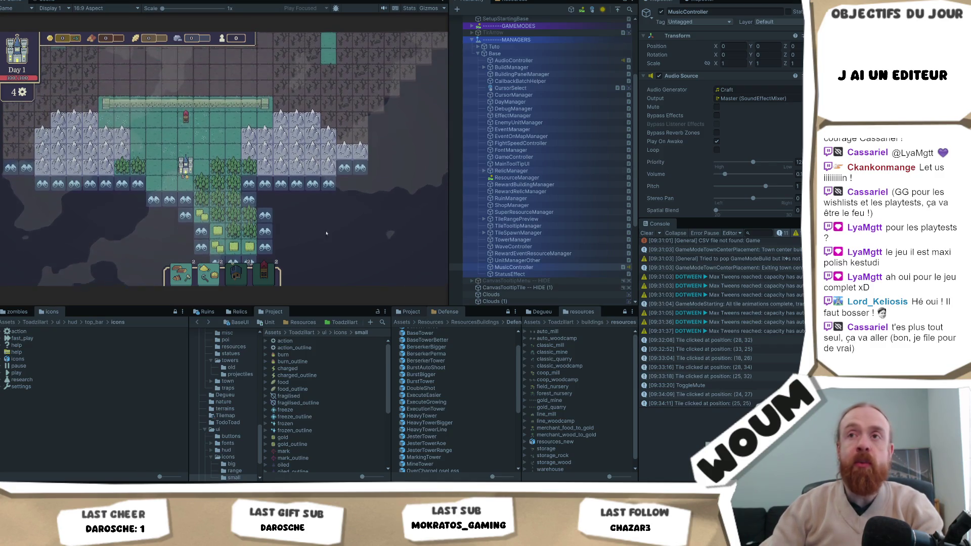
key("w")
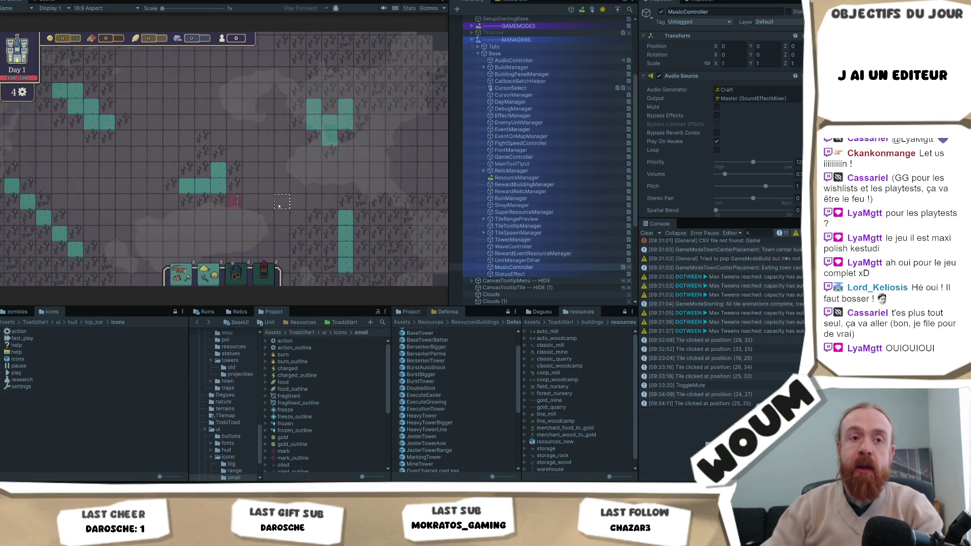
key("s")
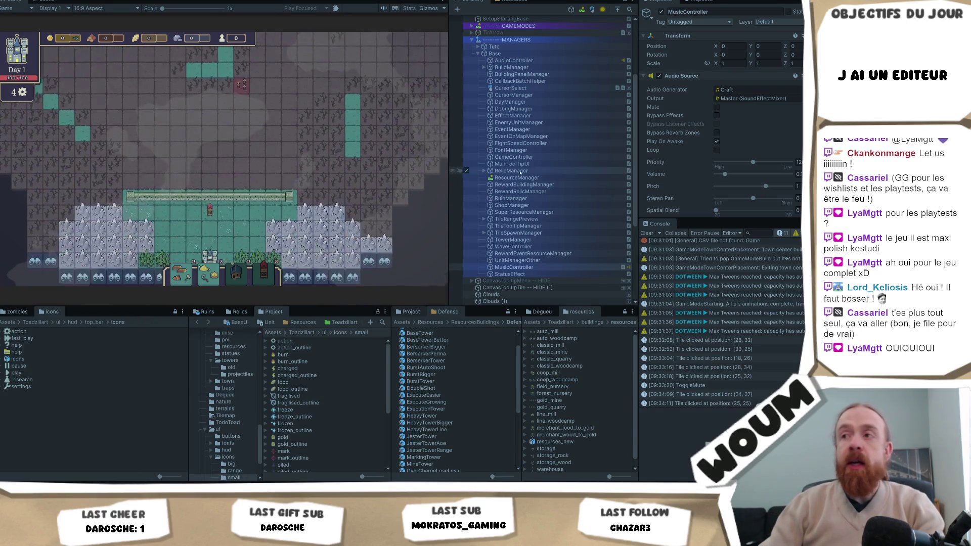
Widen the Game view and pan the map around the wasteland and town walls
left_click_drag(449, 186, 537, 192)
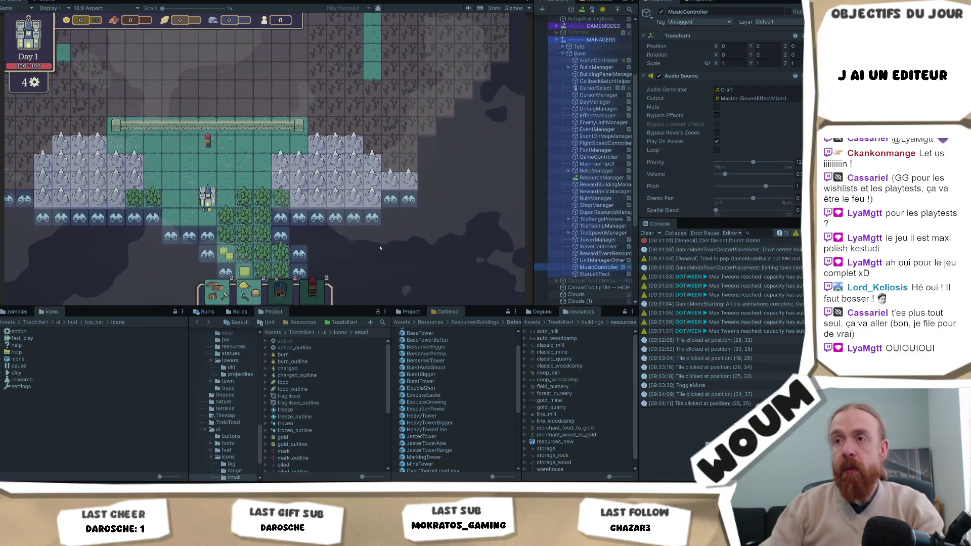
key("s")
left_click(406, 261)
key("s")
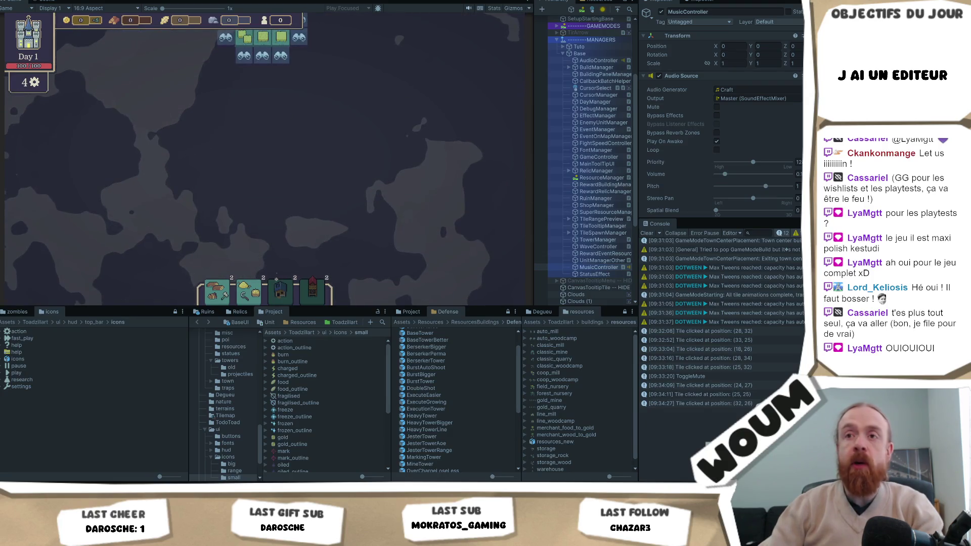
key("w")
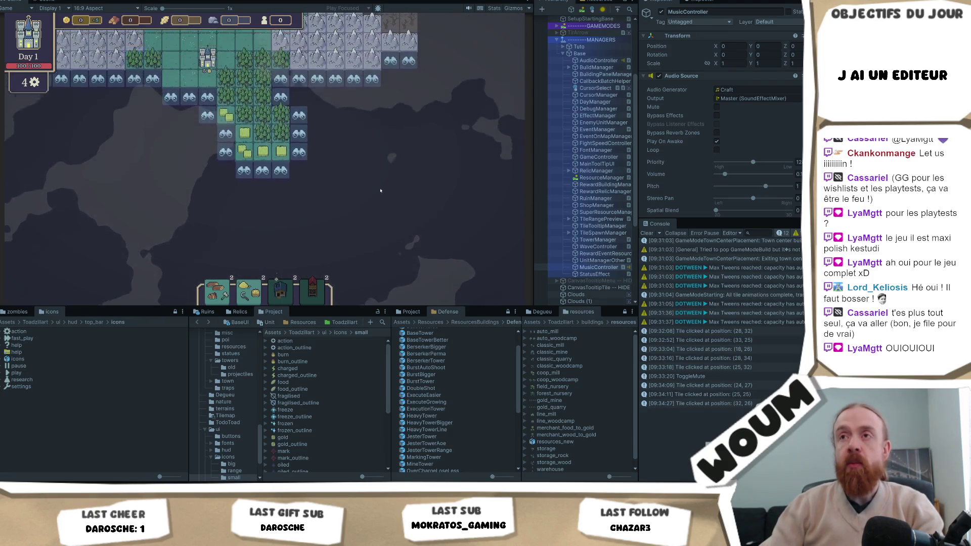
key("w")
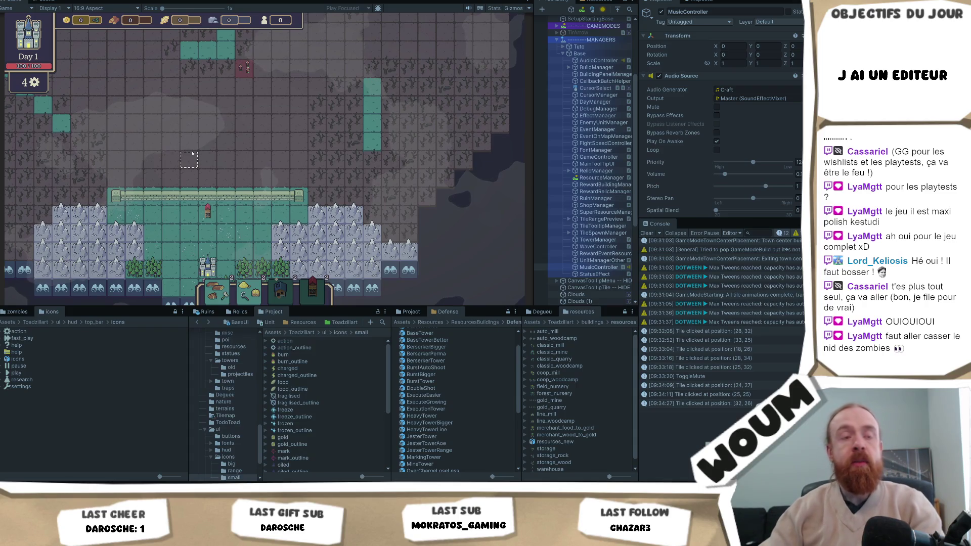
key("w")
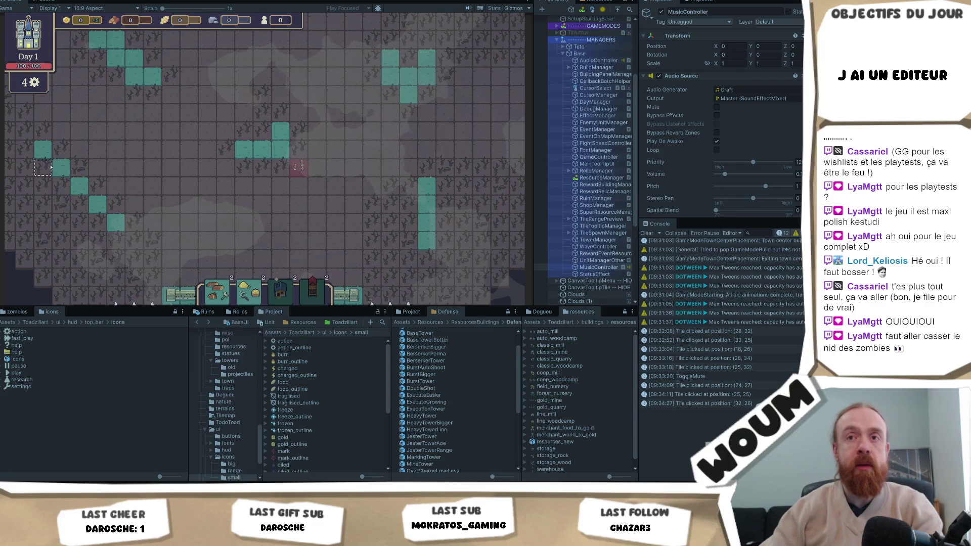
key("Up")
key("Right")
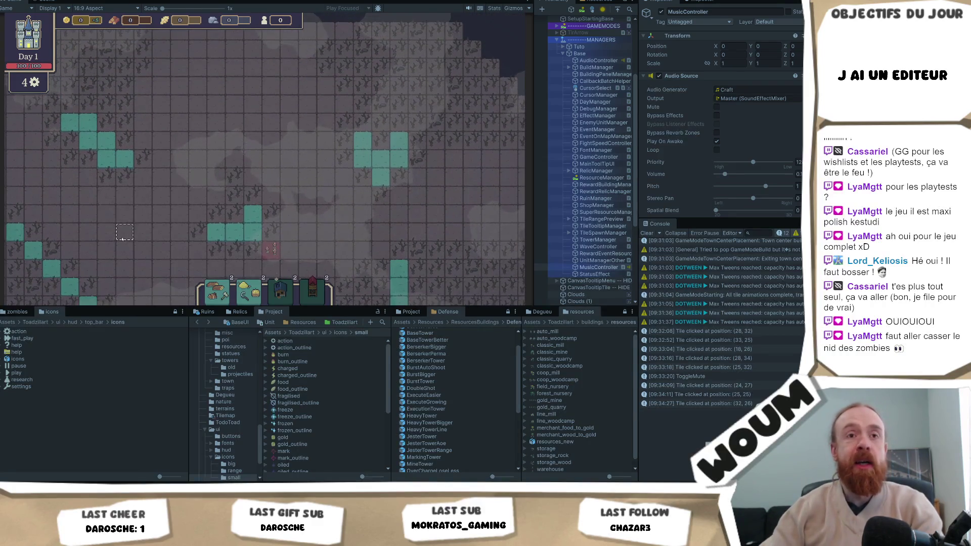
key("Down")
key("Right")
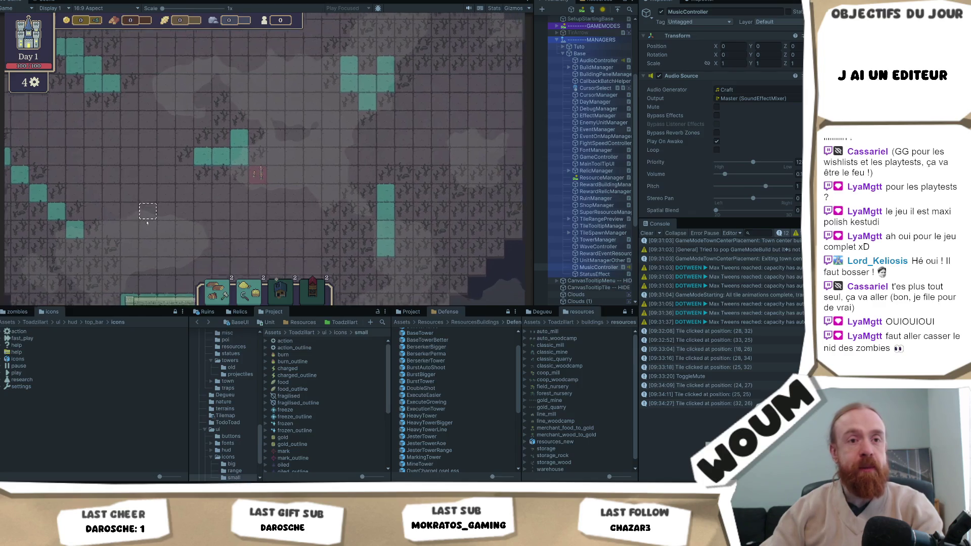
key("Down")
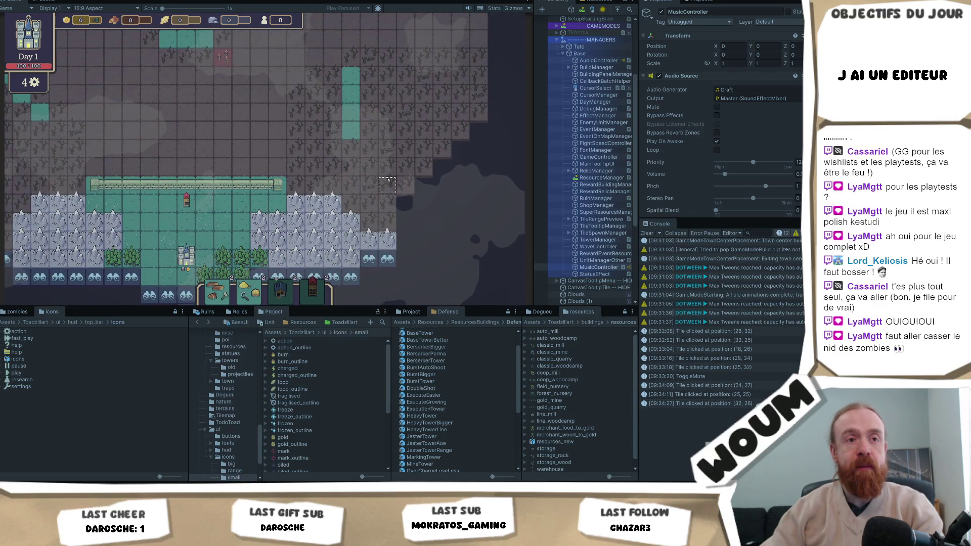
key("Up")
key("Left")
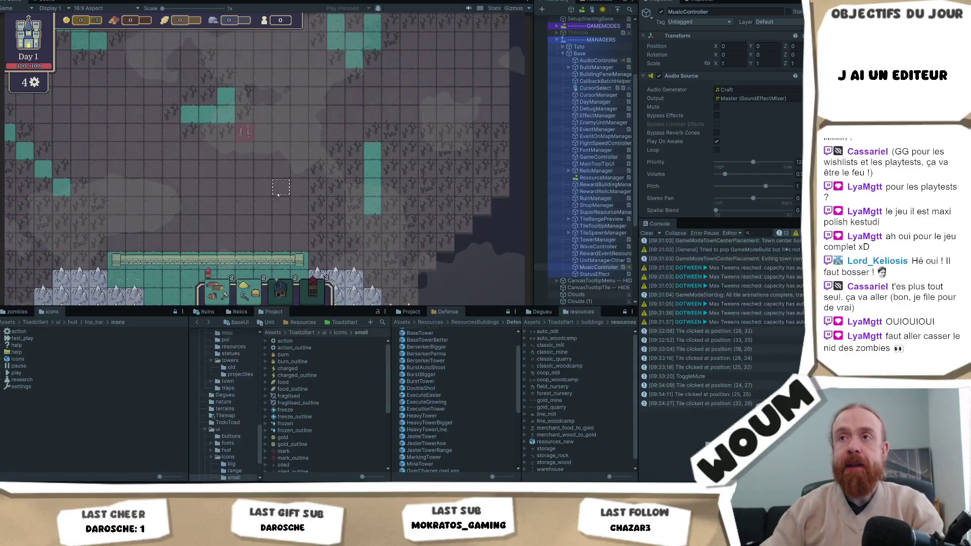
key("Up")
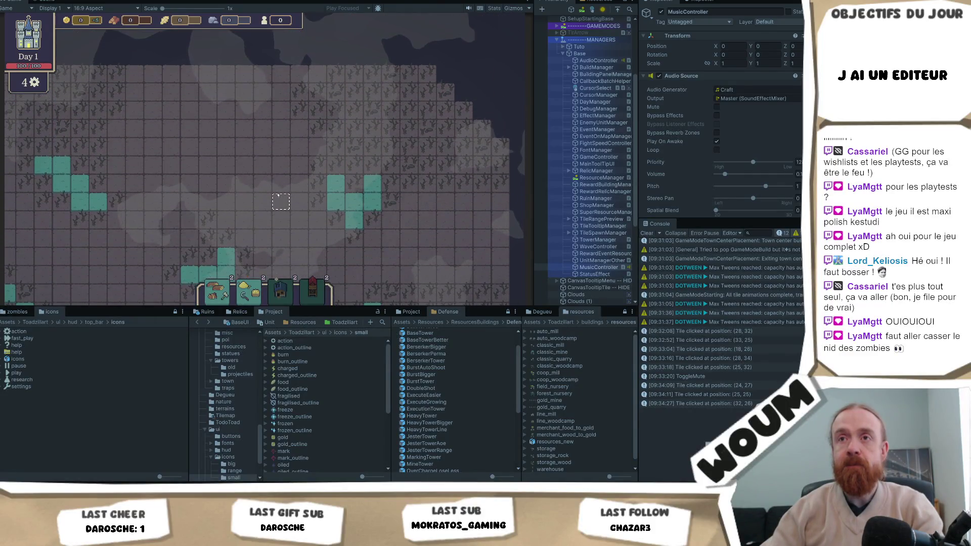
key("Left")
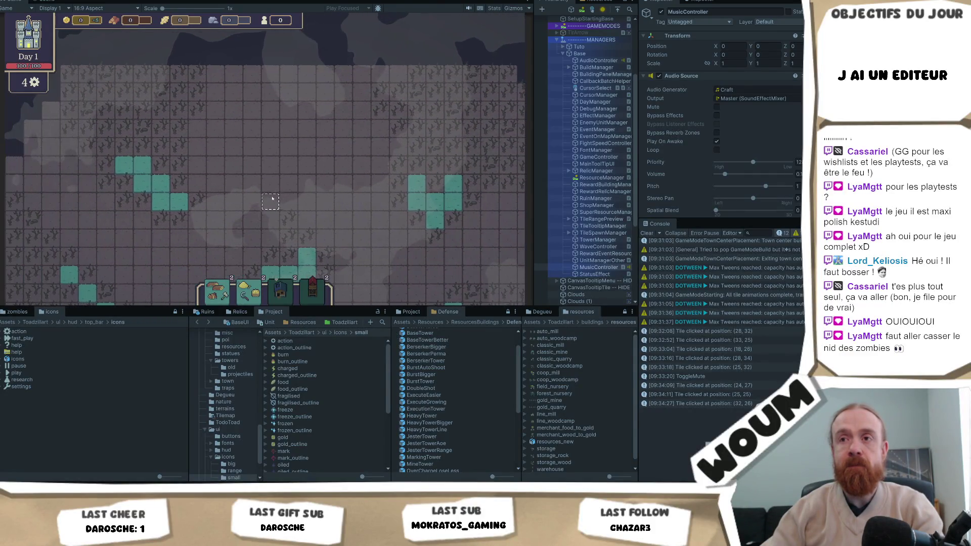
key("Down")
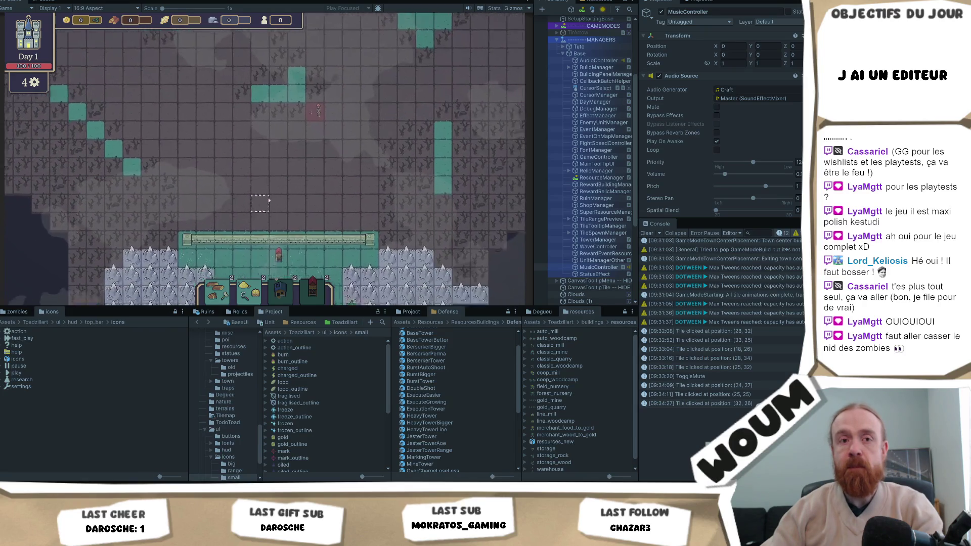
key("Down")
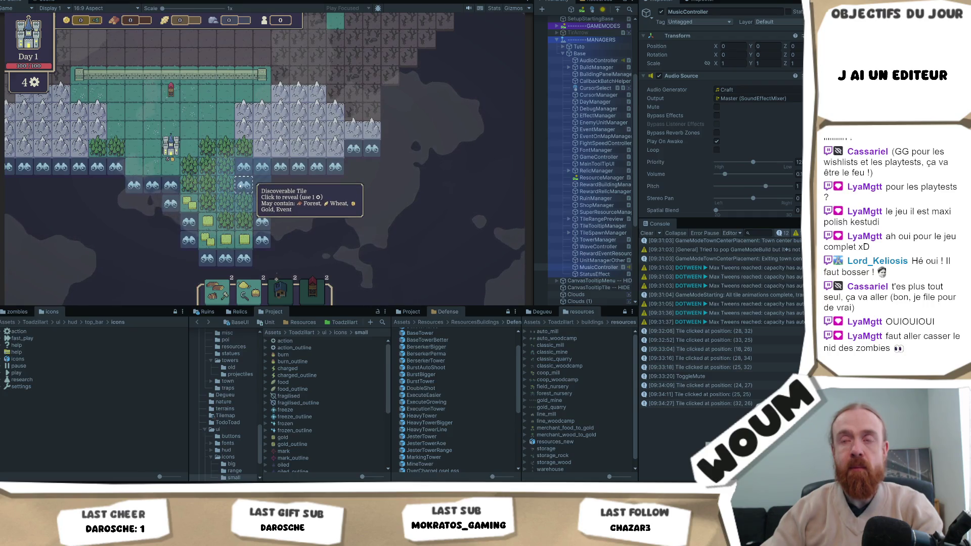
key("Up")
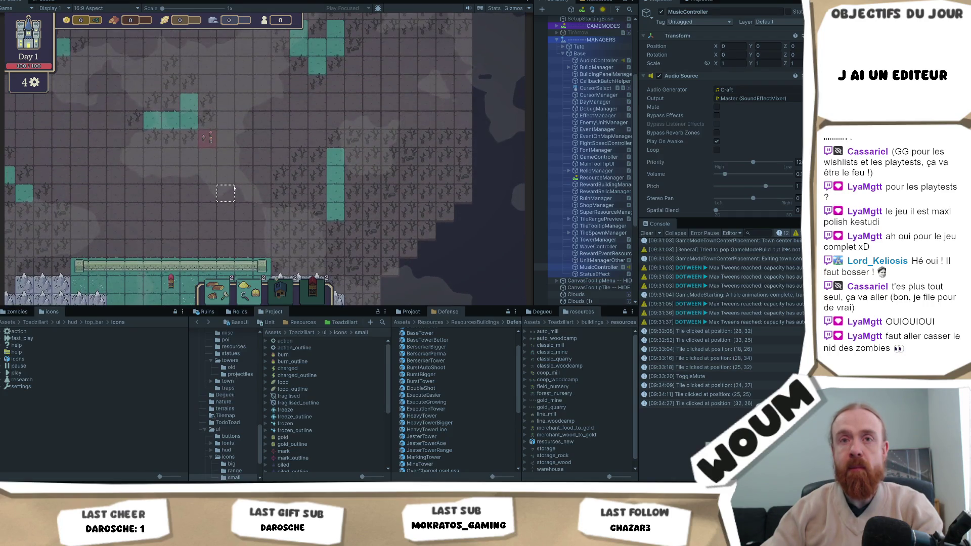
key("Up")
key("Left")
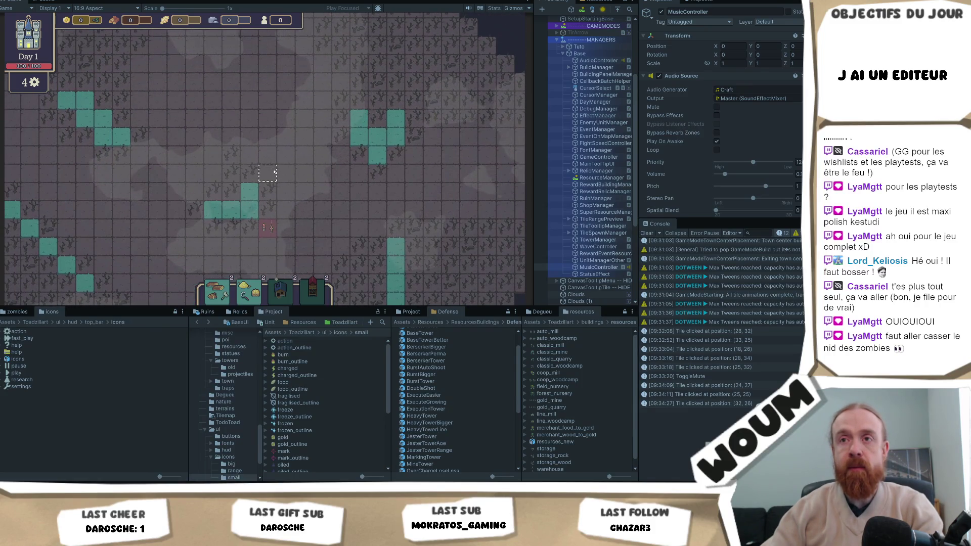
key("Up")
key("Left")
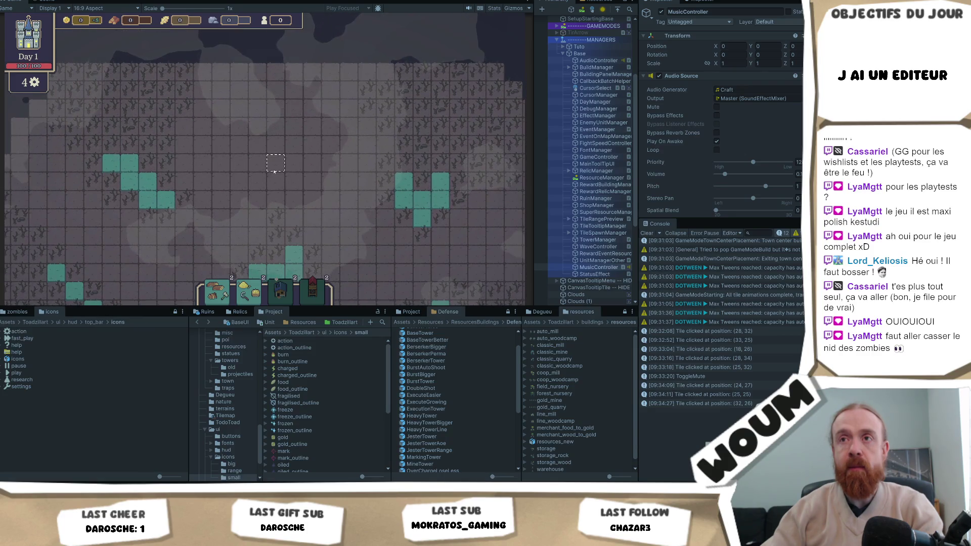
key("Down")
key("Right")
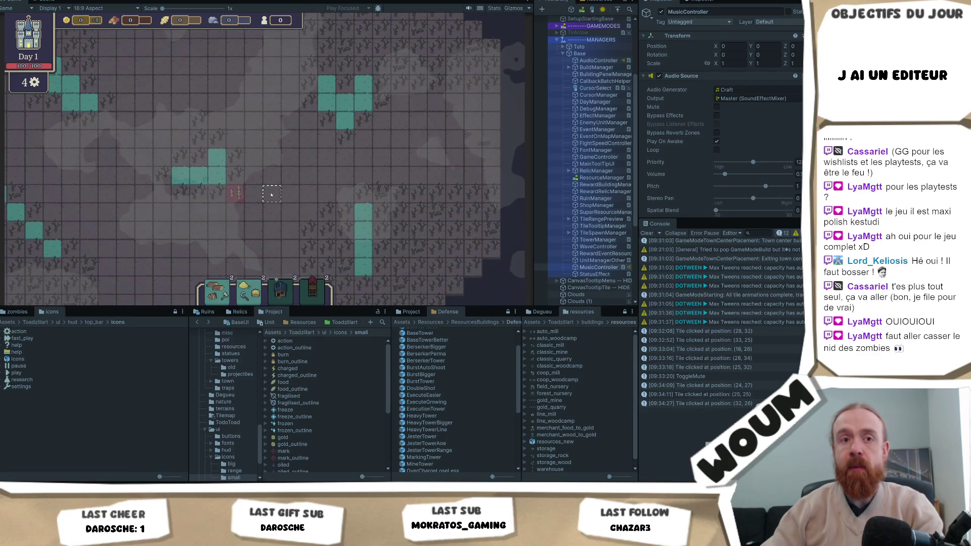
key("Down")
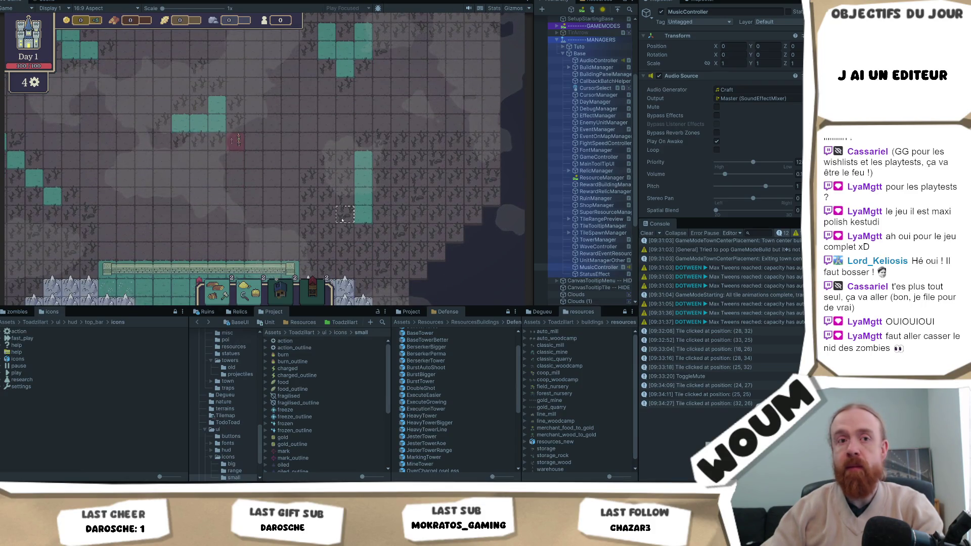
Select an empty tile north of the base, then ping SoundEffectMixer's Master group from the Output field
left_click(255, 216)
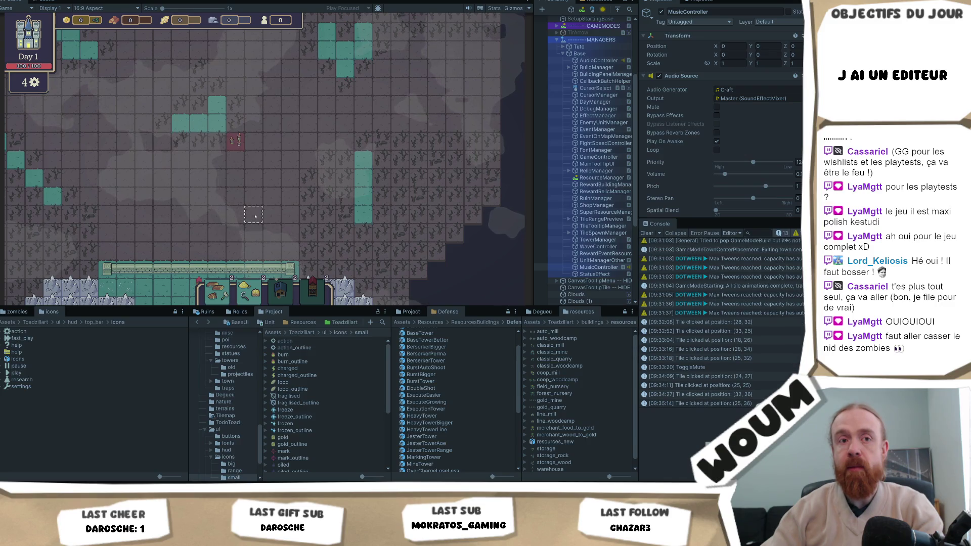
key("Left")
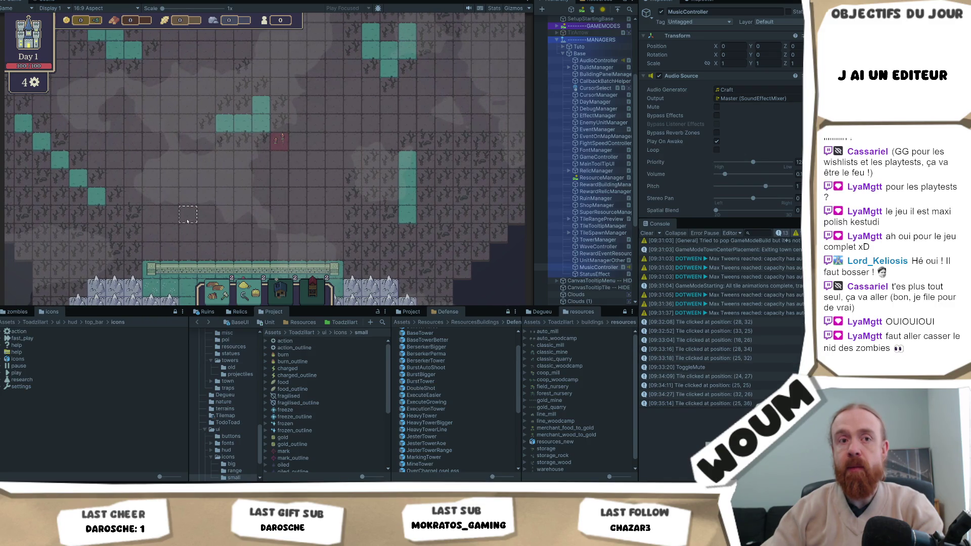
key("Down")
key("Right")
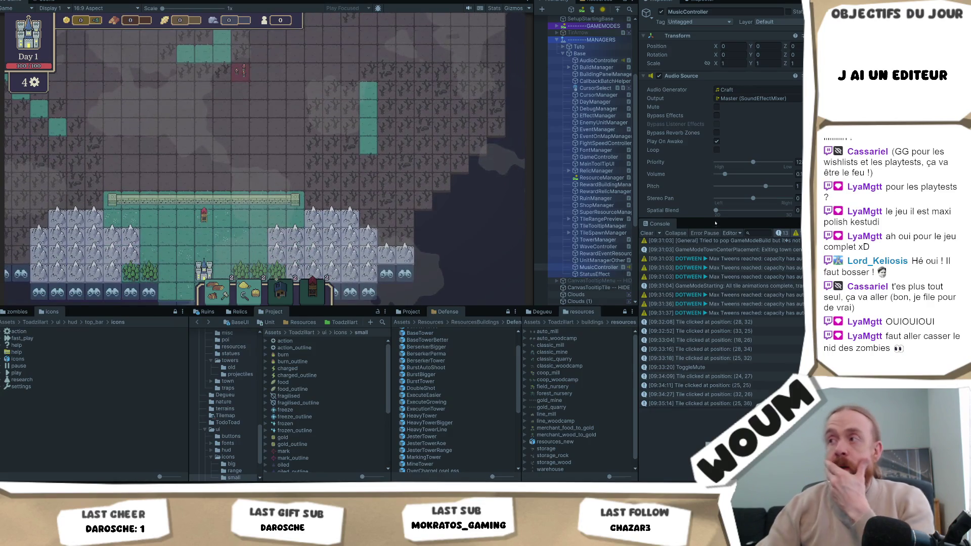
left_click(737, 100)
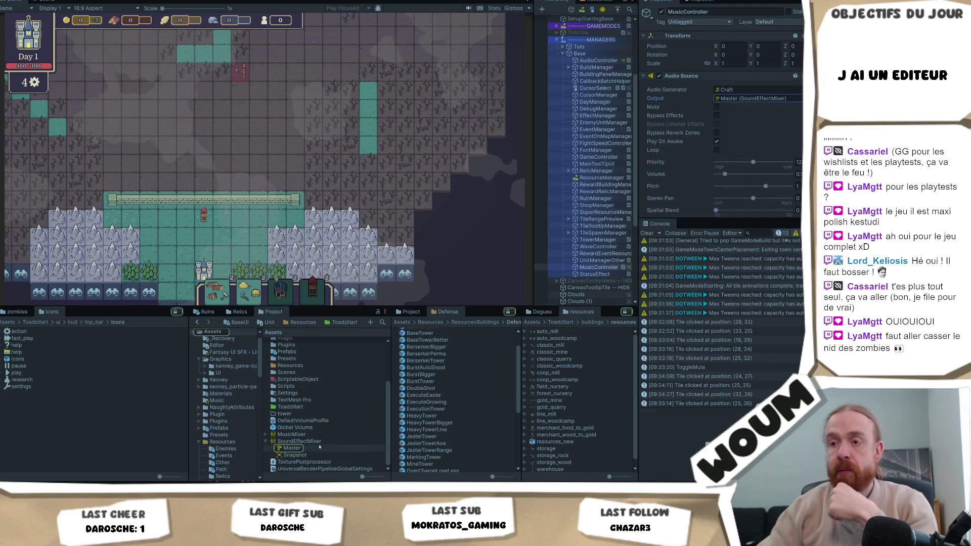
Enable Edit in Play Mode on the Master mixer group and close its Attenuation and group option menus
left_click(311, 447)
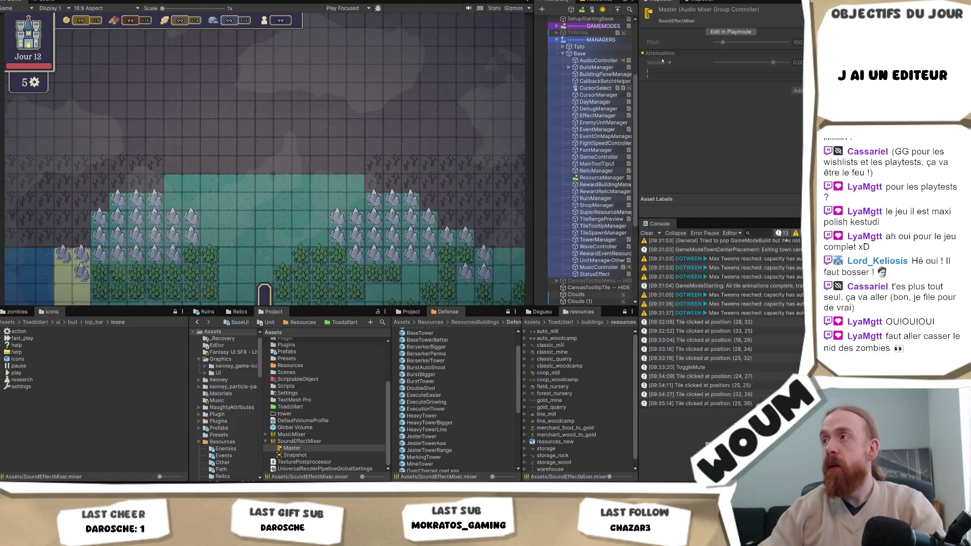
left_click(731, 32)
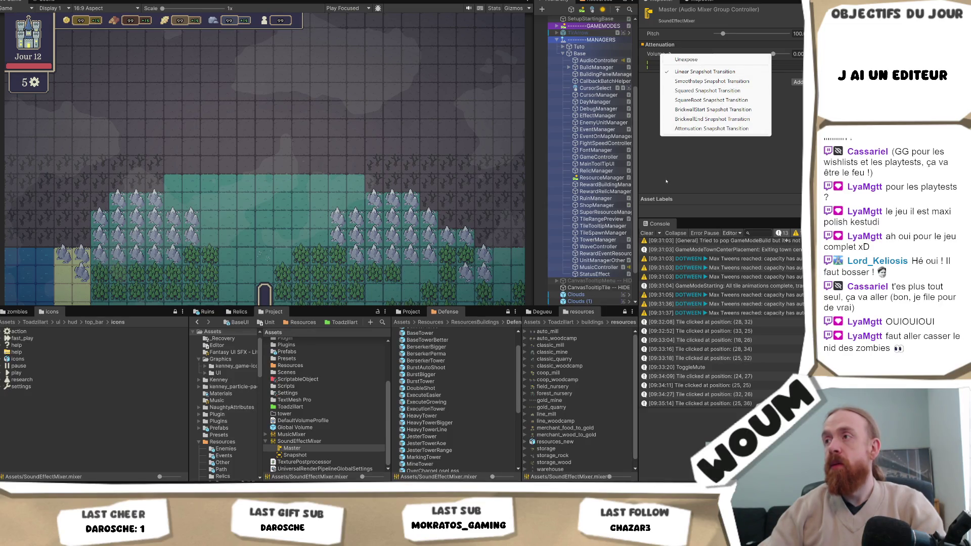
left_click(666, 183)
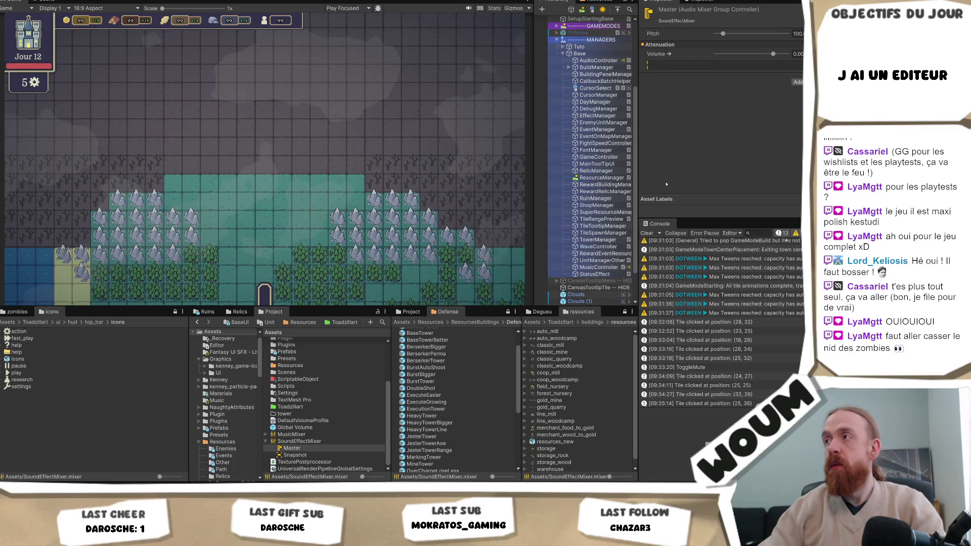
right_click(706, 46)
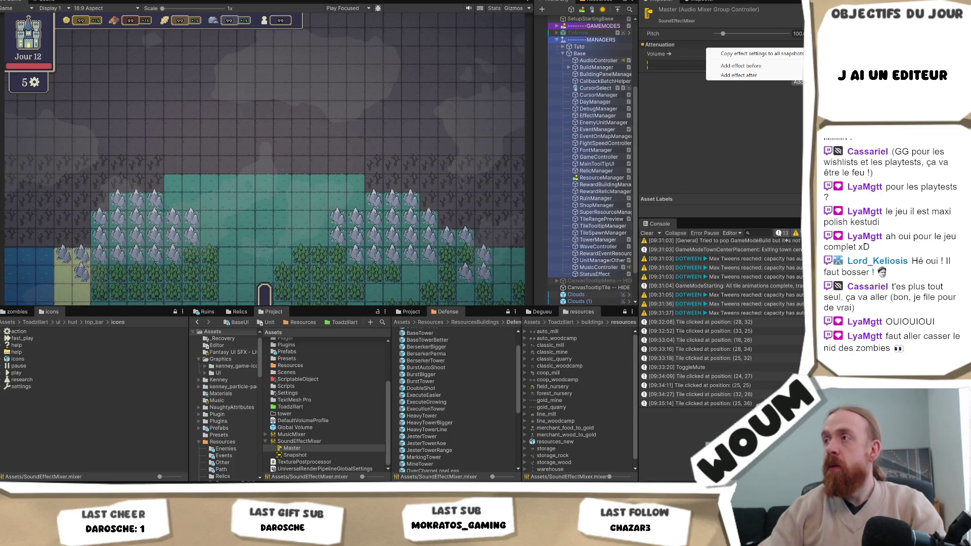
left_click(700, 101)
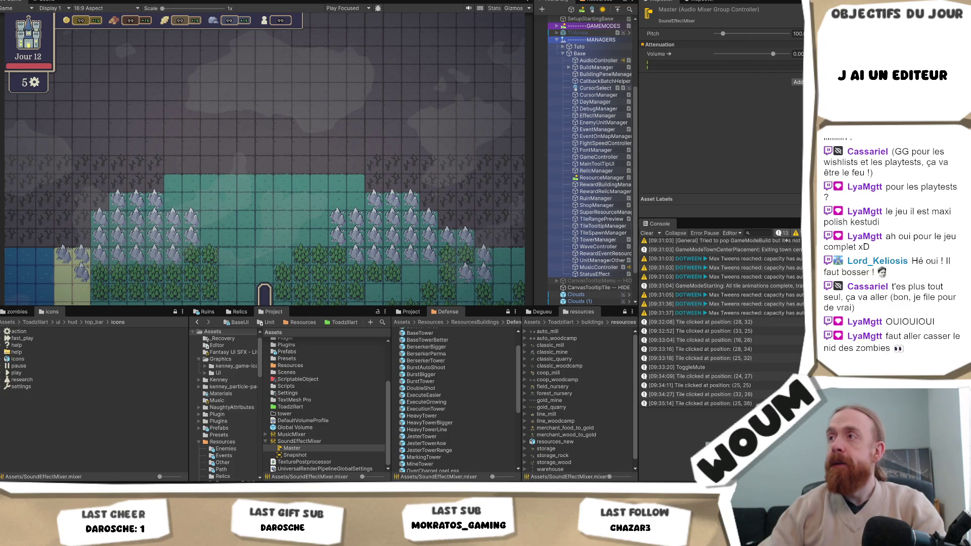
right_click(643, 13)
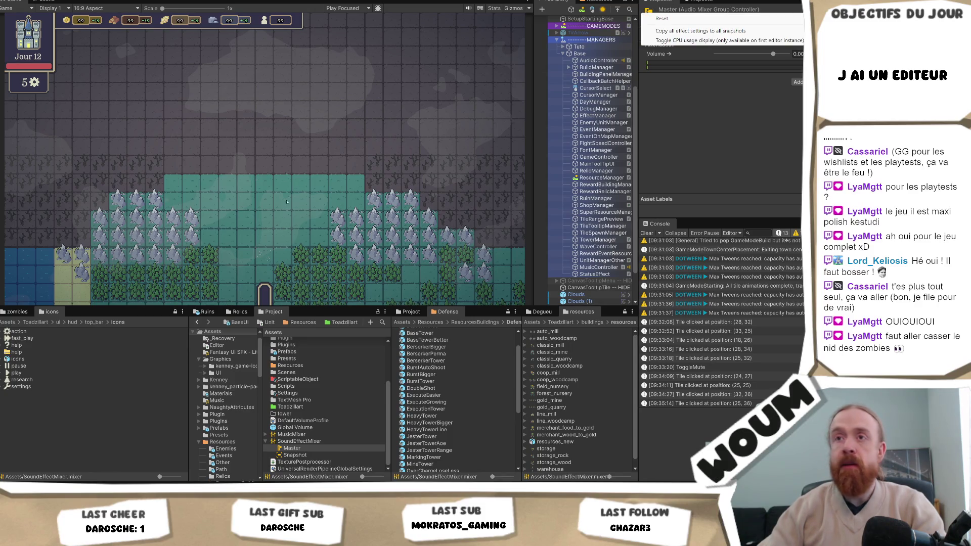
left_click(289, 449)
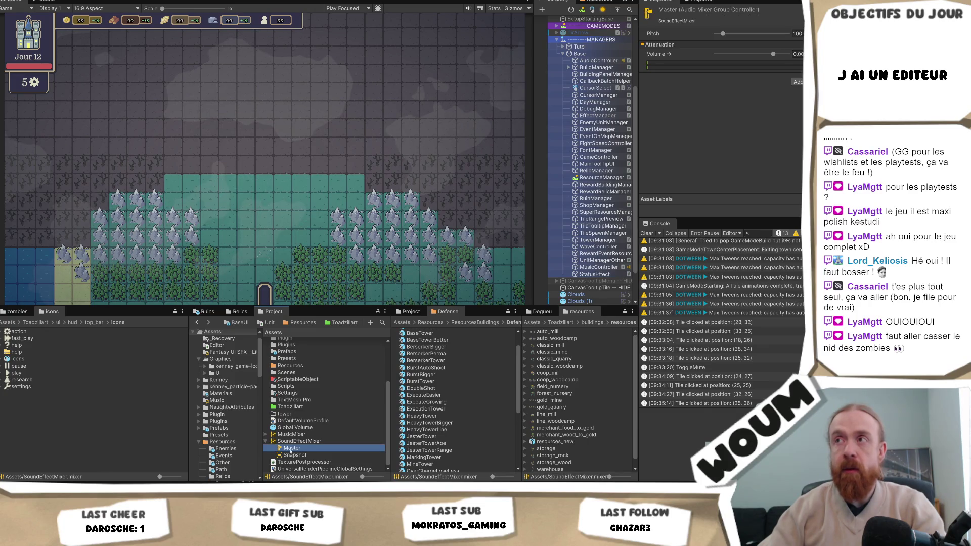
Dock SoundEffectMixer's Audio Mixer over the Game view, check its exposed Master Volume, then switch to Visual Studio
double_click(301, 441)
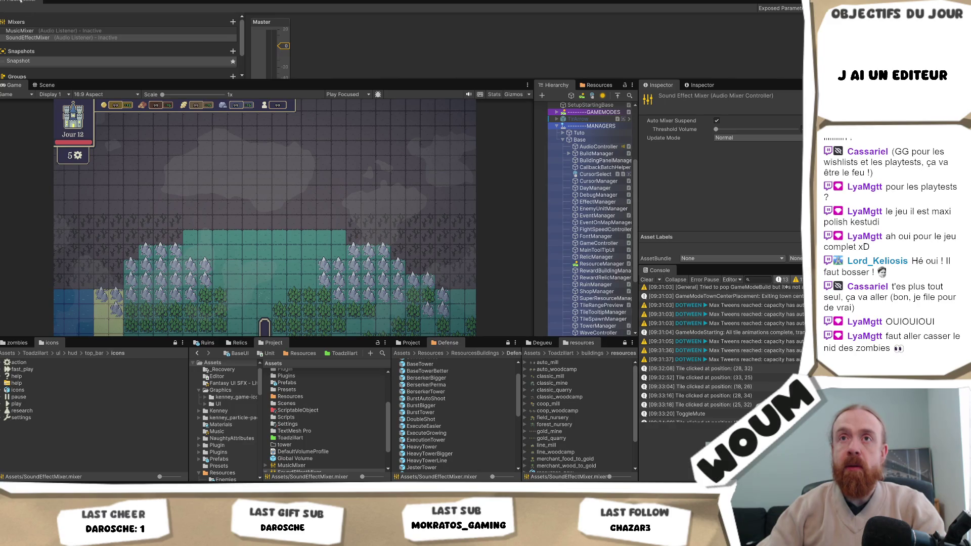
mouse_move(19, 1)
left_mouse_down()
mouse_move(66, 86)
mouse_move(119, 85)
mouse_move(104, 85)
left_mouse_up()
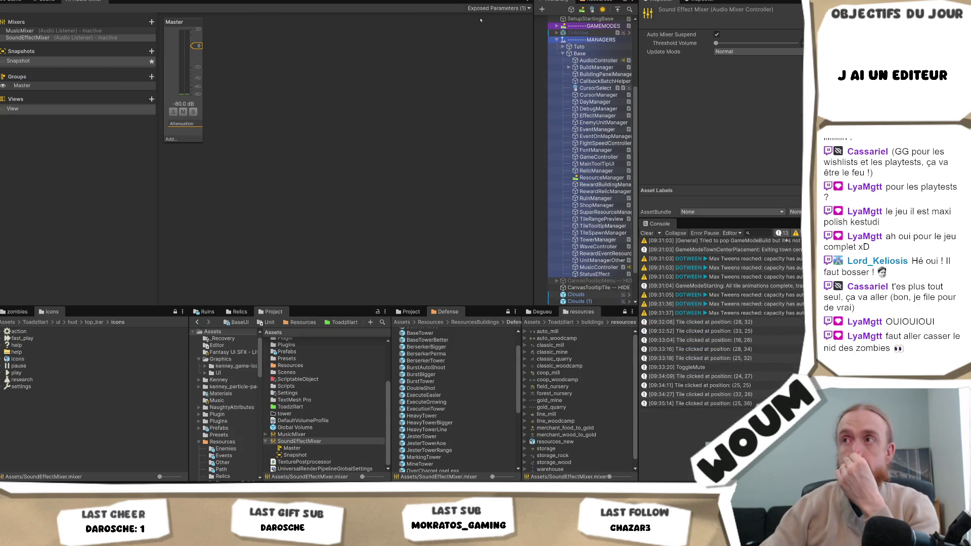
left_click(493, 8)
left_click(495, 19)
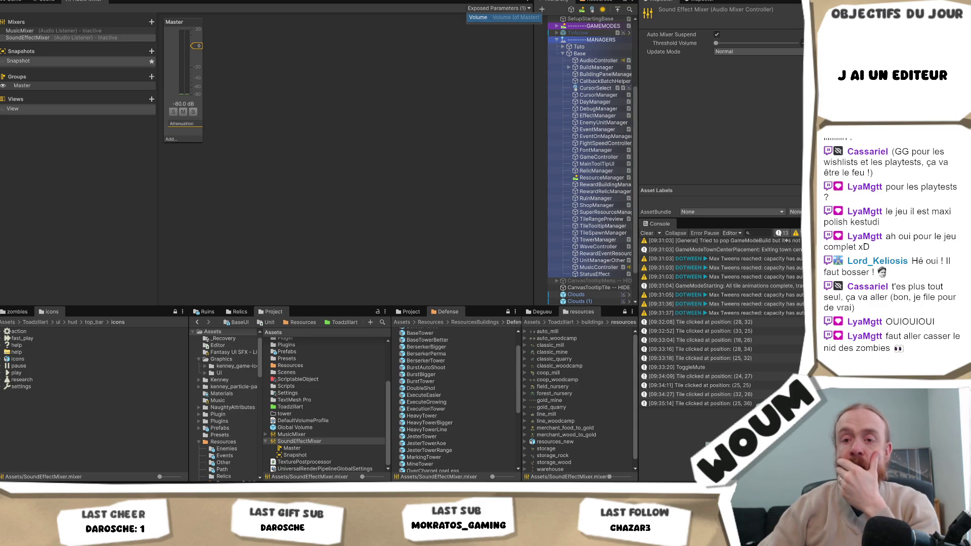
key("alt+Tab")
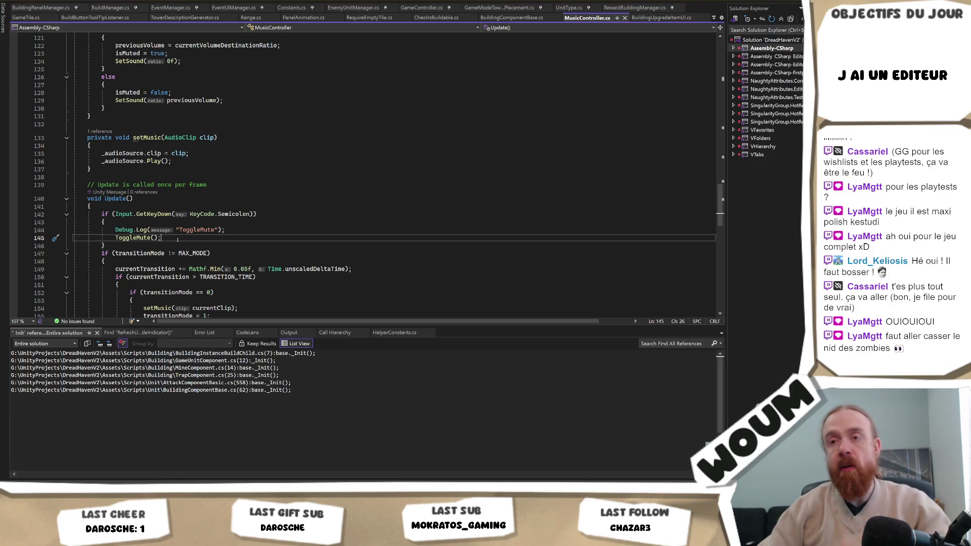
Follow ToggleMute and _ToggleMute through to the SetSound definition in MusicController.cs
left_click(134, 238, "ctrl")
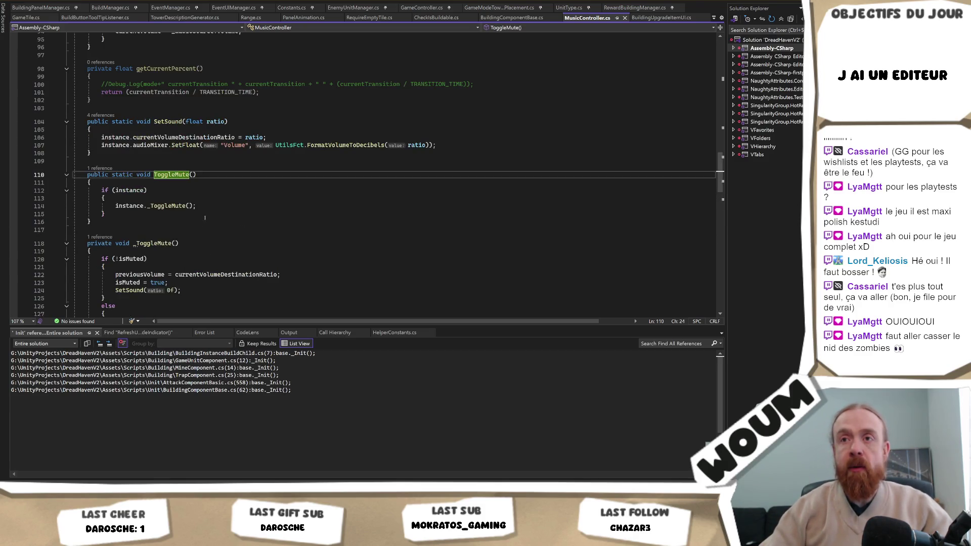
left_click(172, 206, "ctrl")
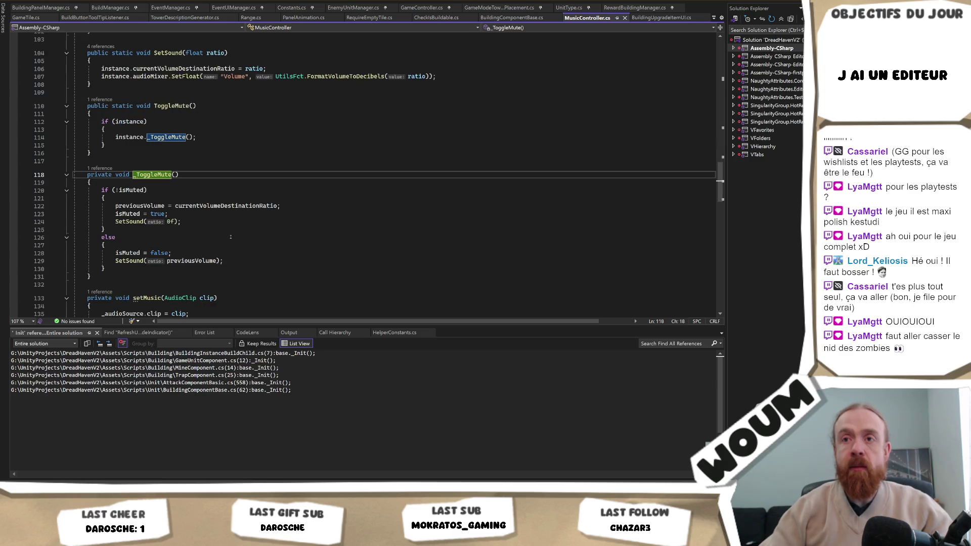
left_click(183, 199)
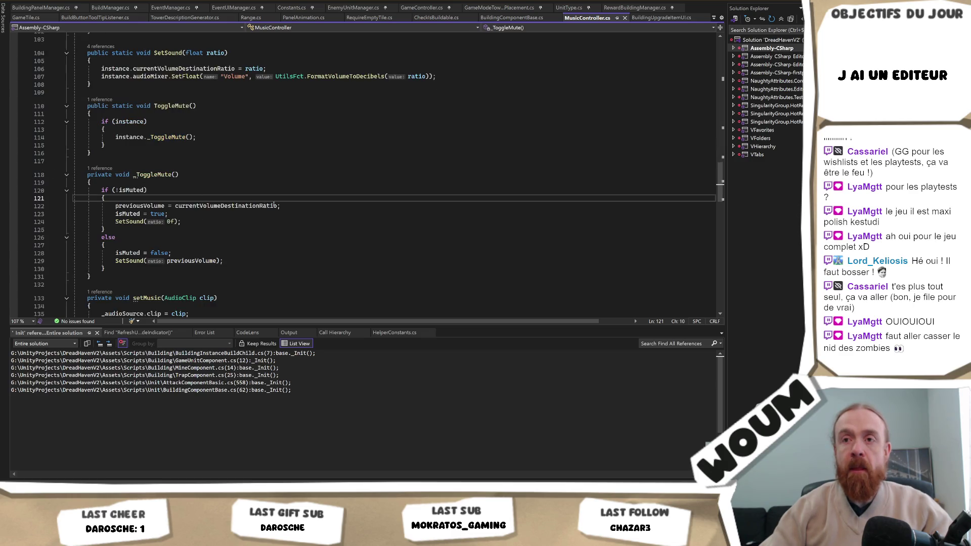
left_click(130, 223, "ctrl")
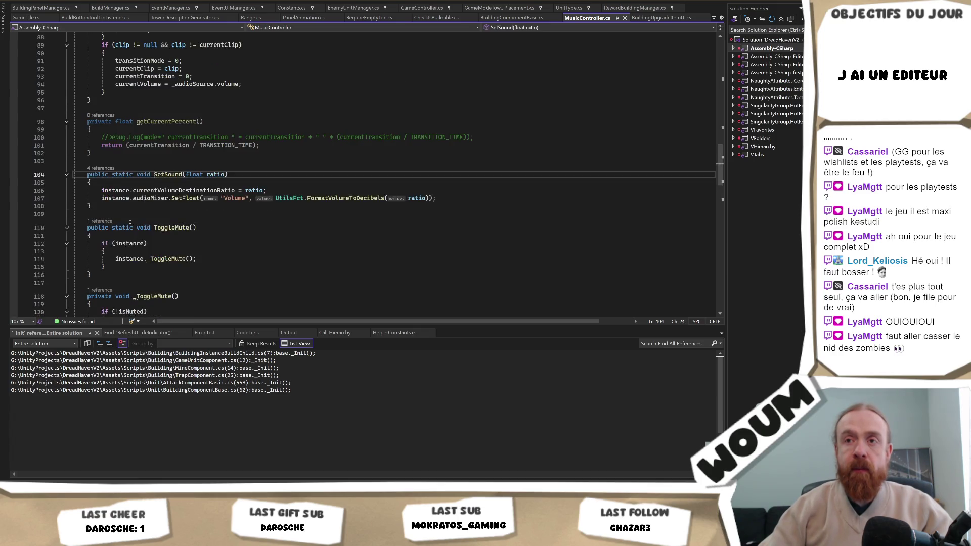
Add Debug.Log("SetSound " + ratio); on a new line after line 106
left_click(302, 190)
key("Return")
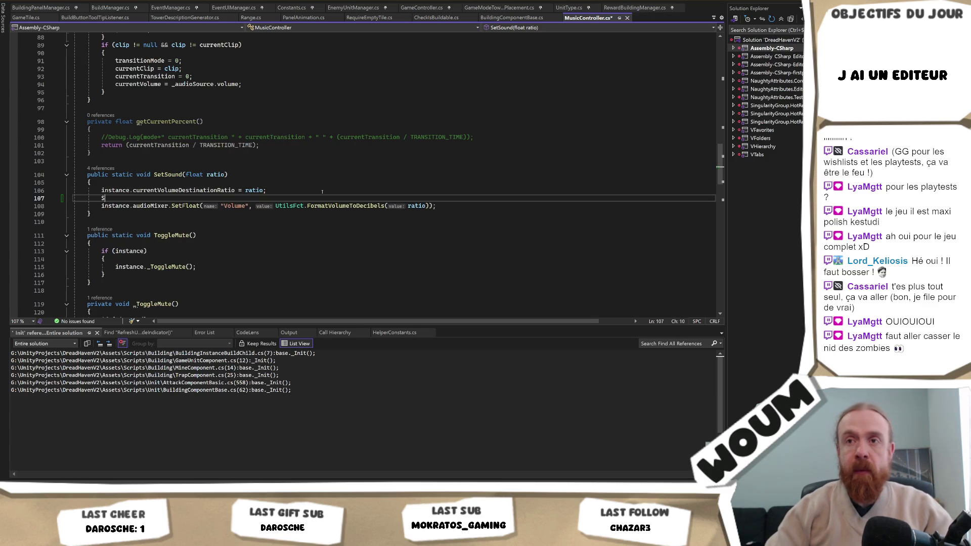
type("Set")
key("Tab")
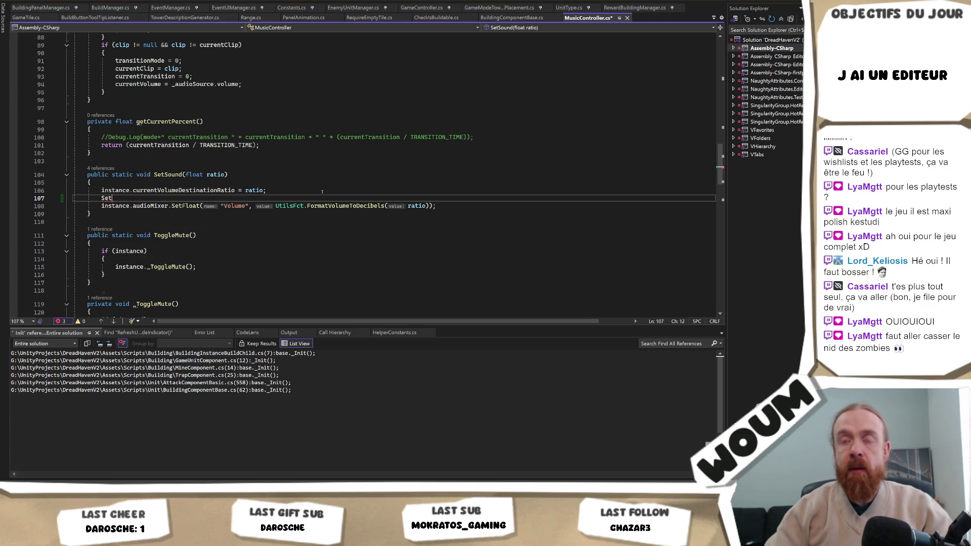
key("BackSpace")
key("BackSpace")
key("BackSpace")
type("Debug")
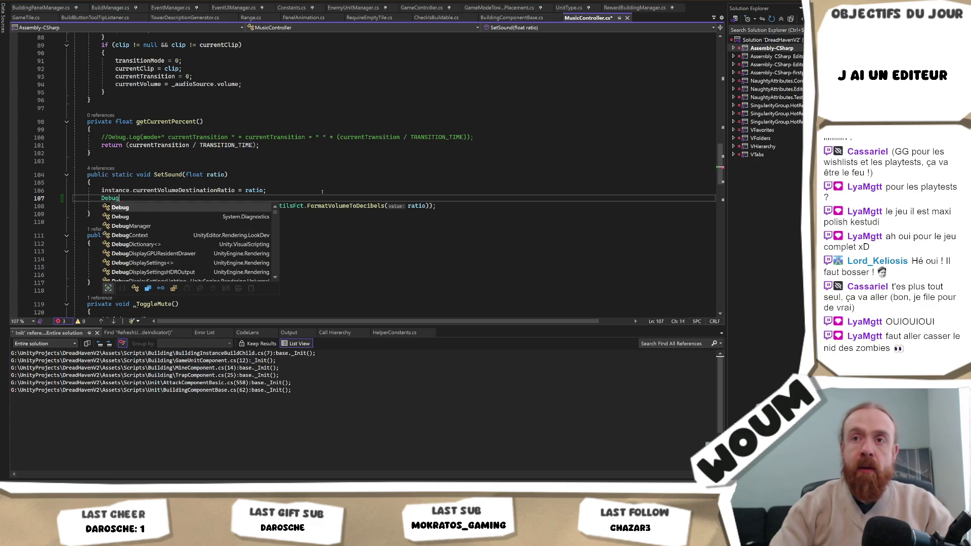
key("Escape")
type(".Log(")
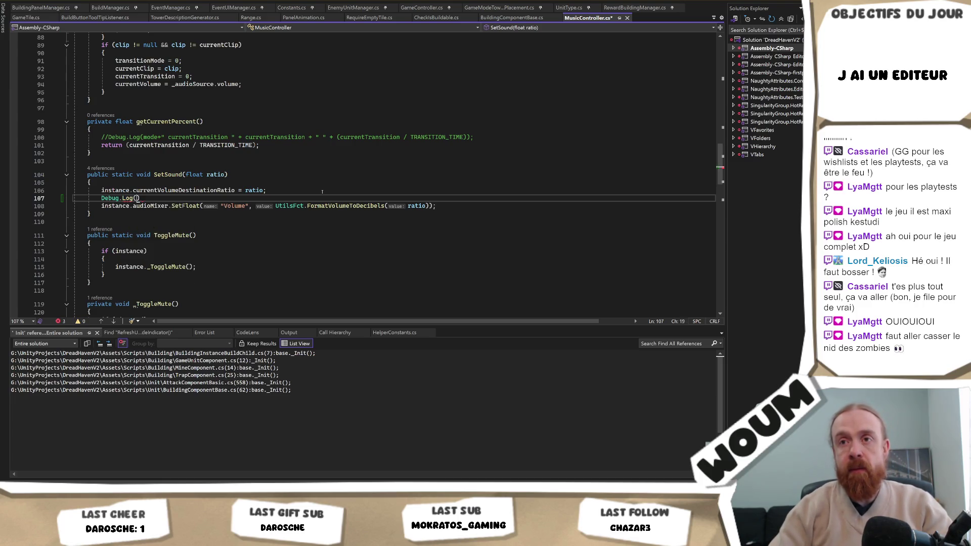
type("\"SetSound\")")
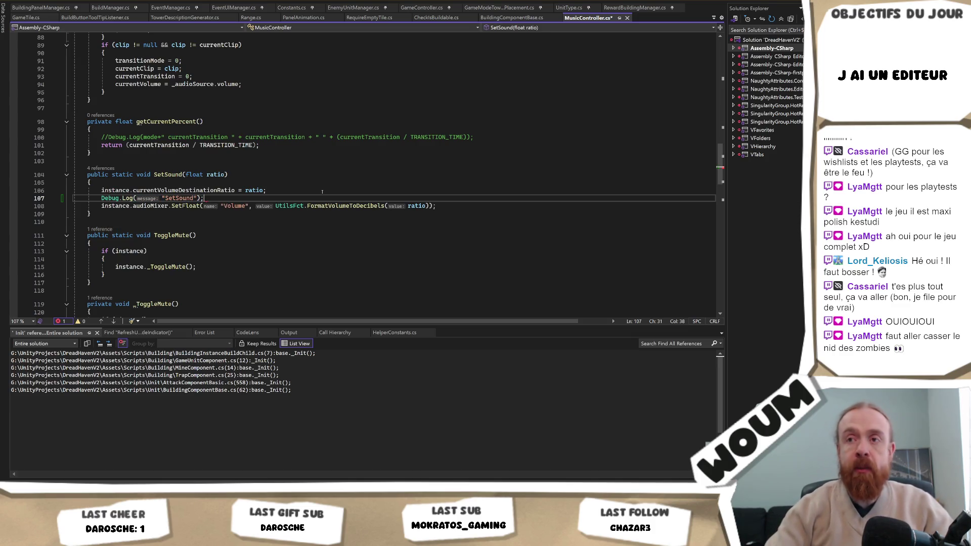
key("Left")
key("Left")
key("Left")
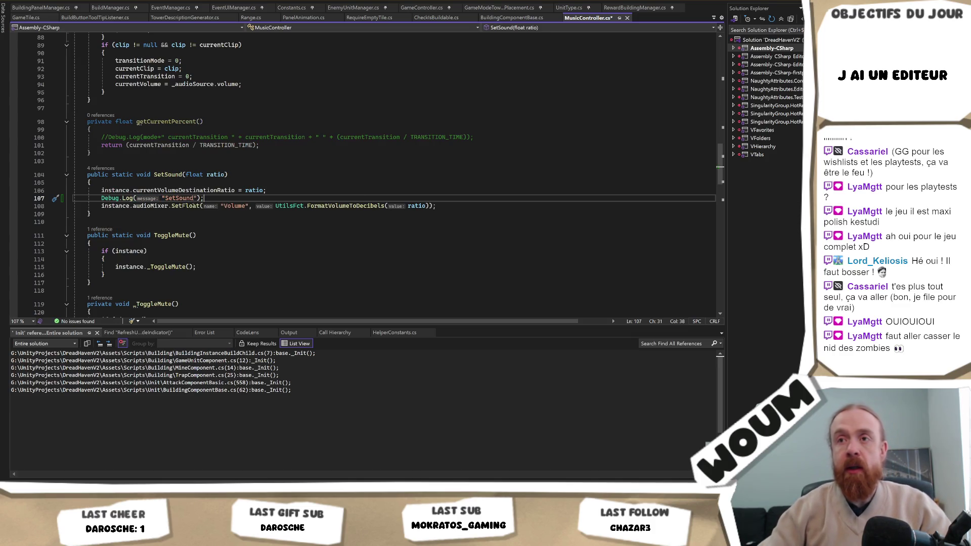
type("\" + ratio")
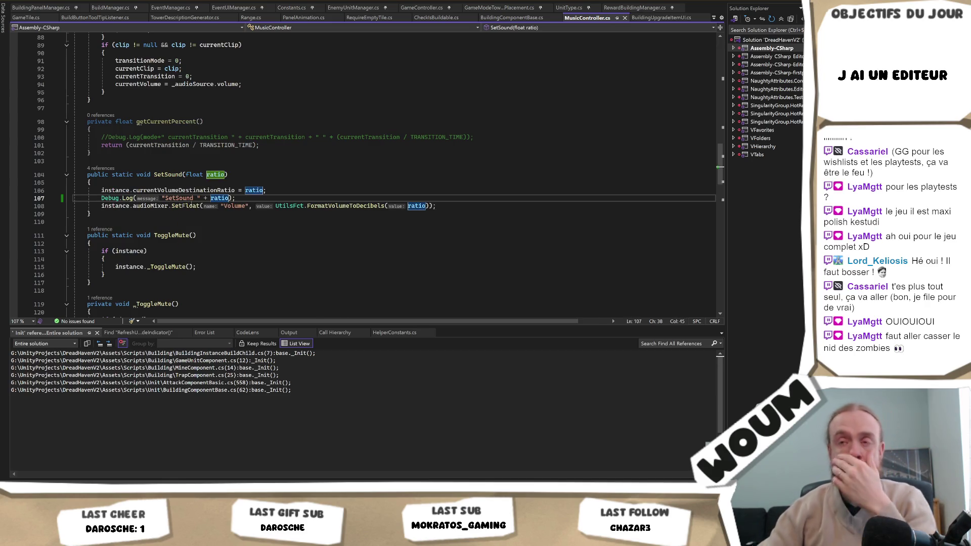
key("alt+Tab")
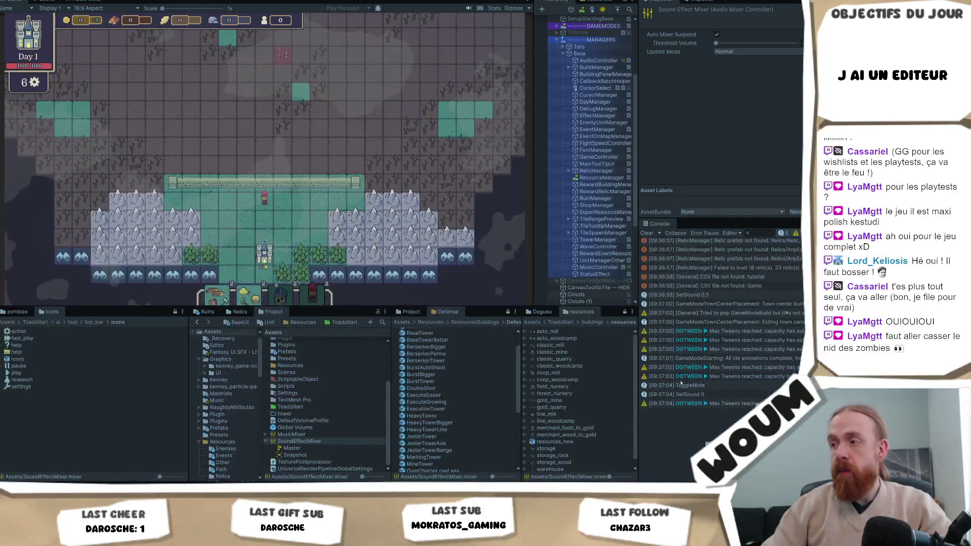
Toggle the music mute in the running game, then view SoundEffectMixer in the Audio Mixer window
key("m")
key("m")
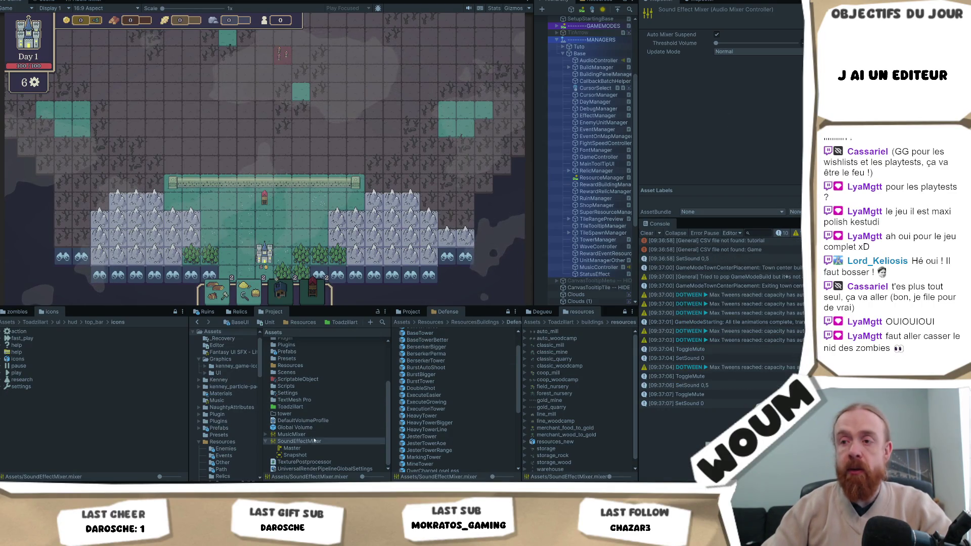
left_click(314, 441)
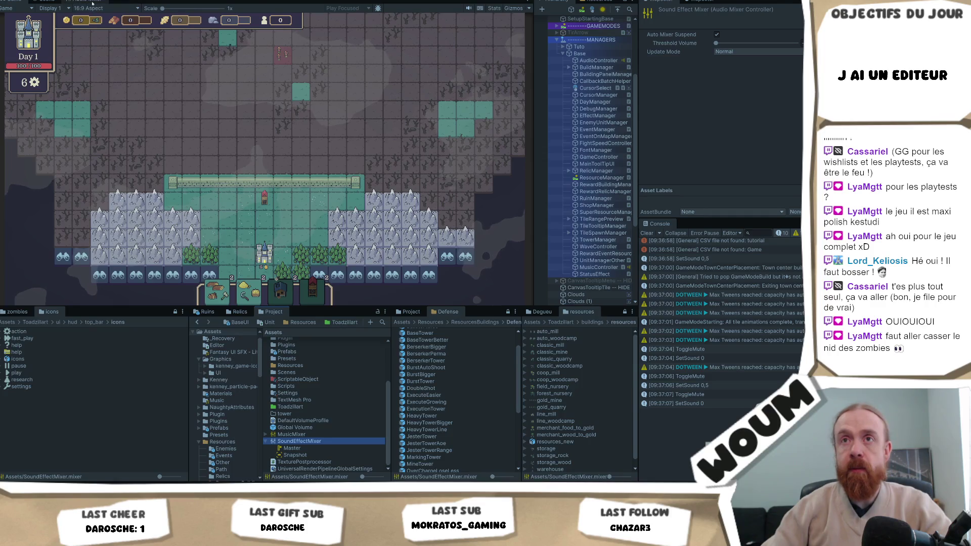
left_click(89, 2)
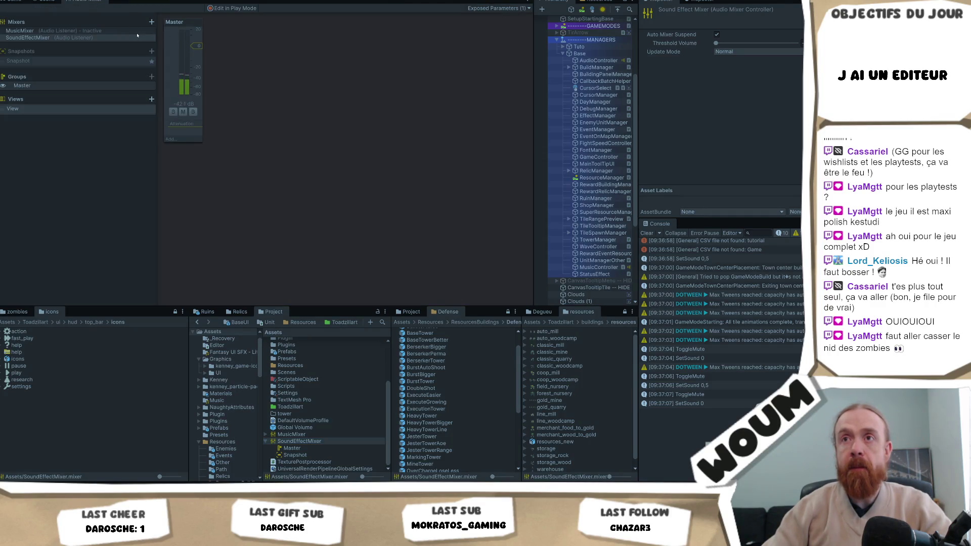
Flip through the Scene, Game and Audio Mixer views, comparing SoundEffectMixer with MusicMixer
left_click(45, 1)
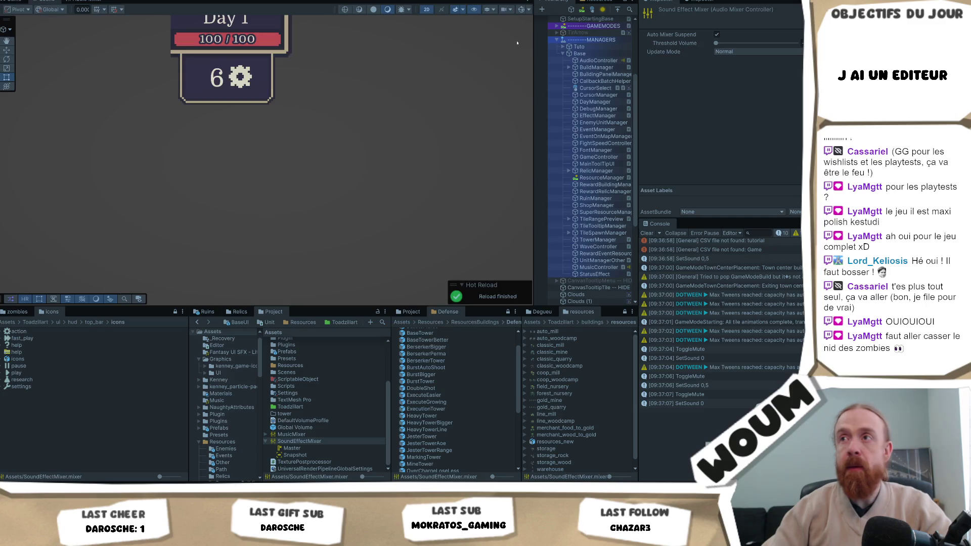
left_click(15, 2)
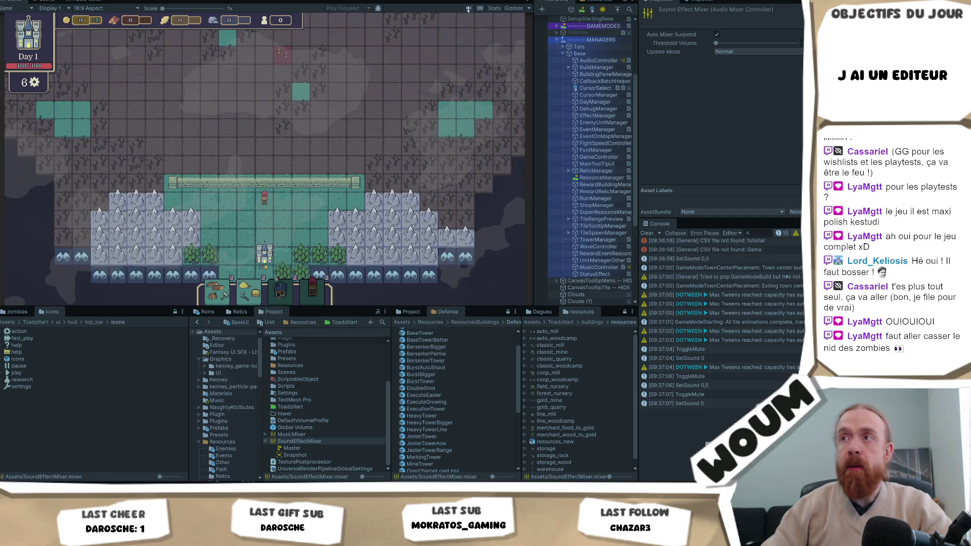
left_click(84, 2)
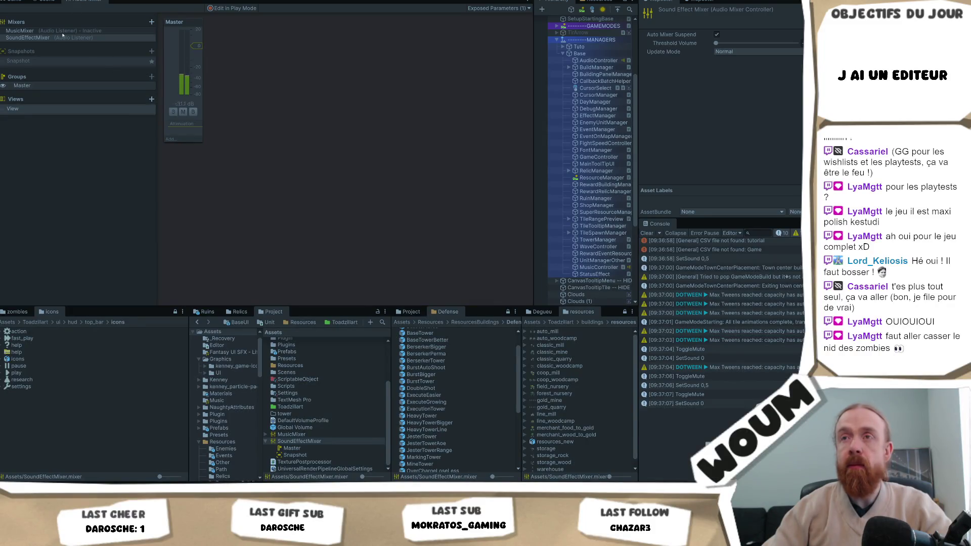
left_click(65, 35)
left_click(69, 31)
left_click(70, 37)
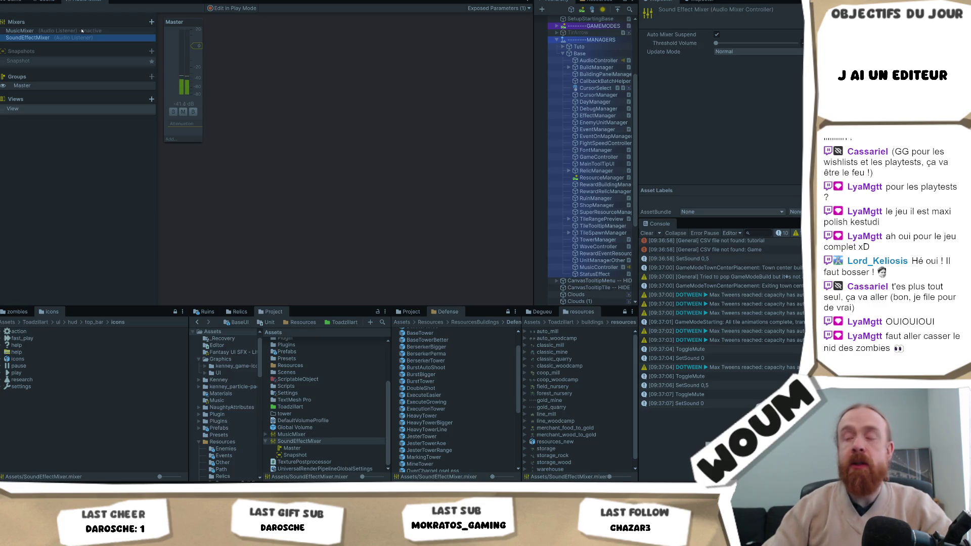
Select SoundEffectMixer's Master group and open the 'SetSound 0' console entry's source line
left_click(292, 448)
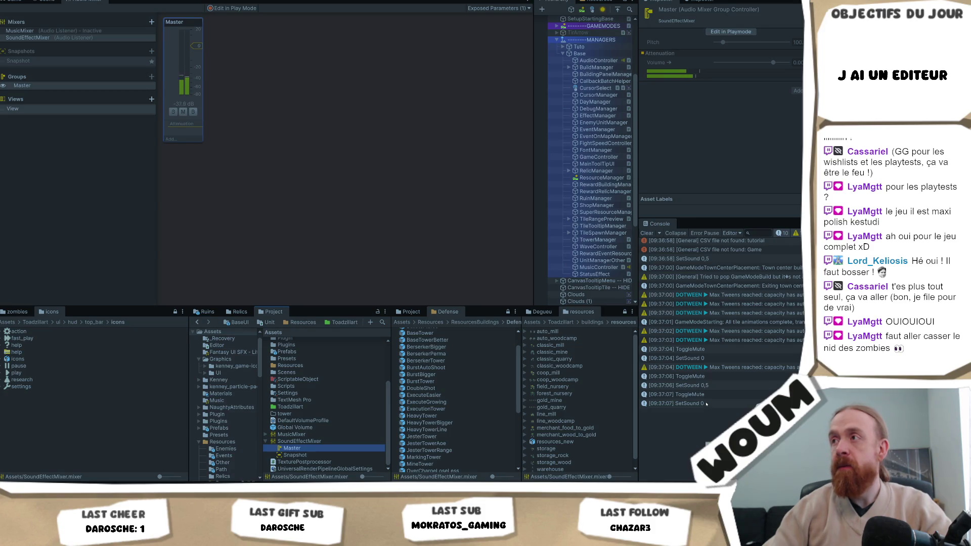
left_click(706, 404)
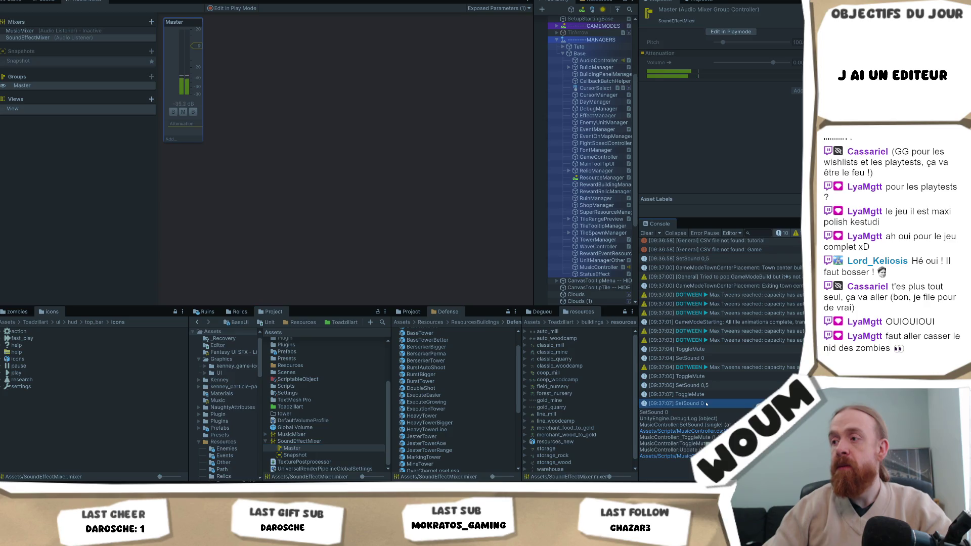
double_click(706, 404)
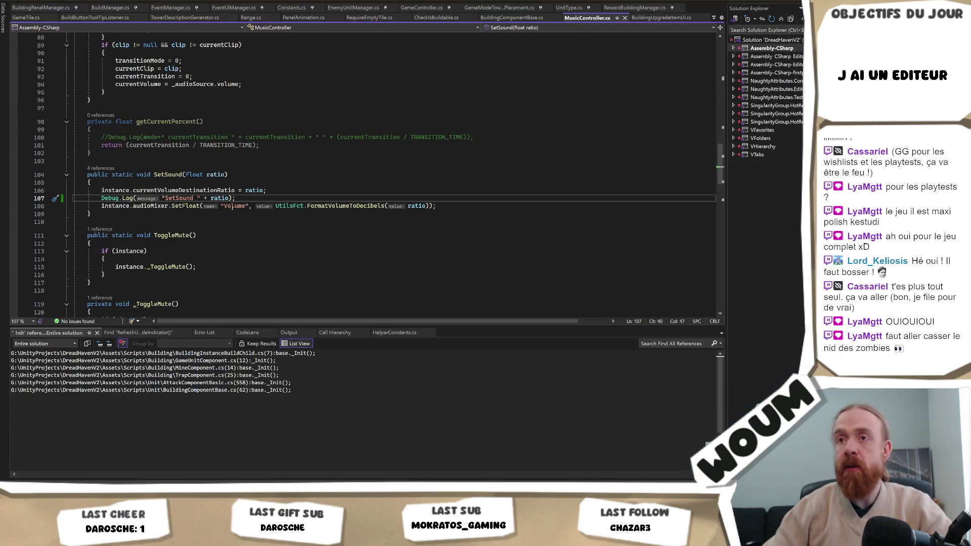
Go to the SetSound method and look up what ratio refers to
scroll(166, 229, "up", 1)
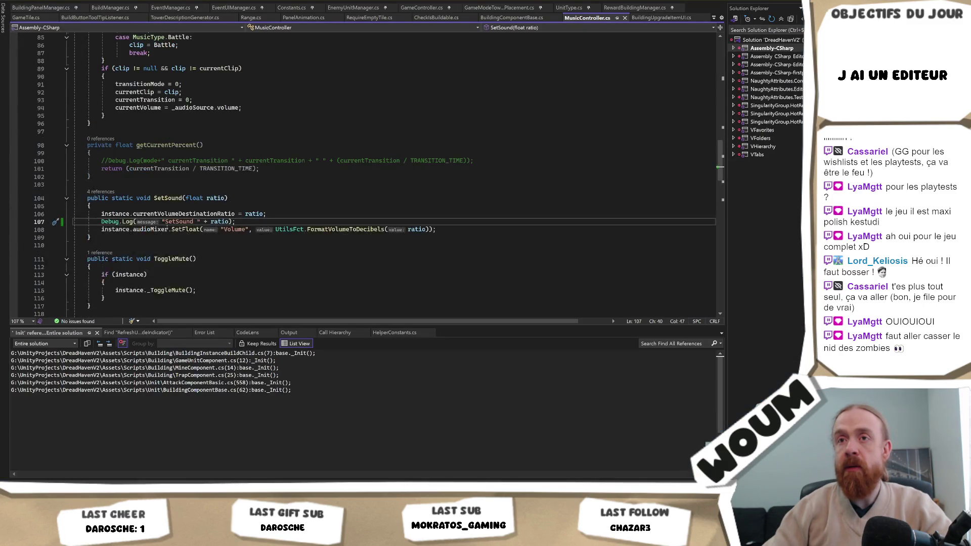
scroll(167, 229, "up", 10)
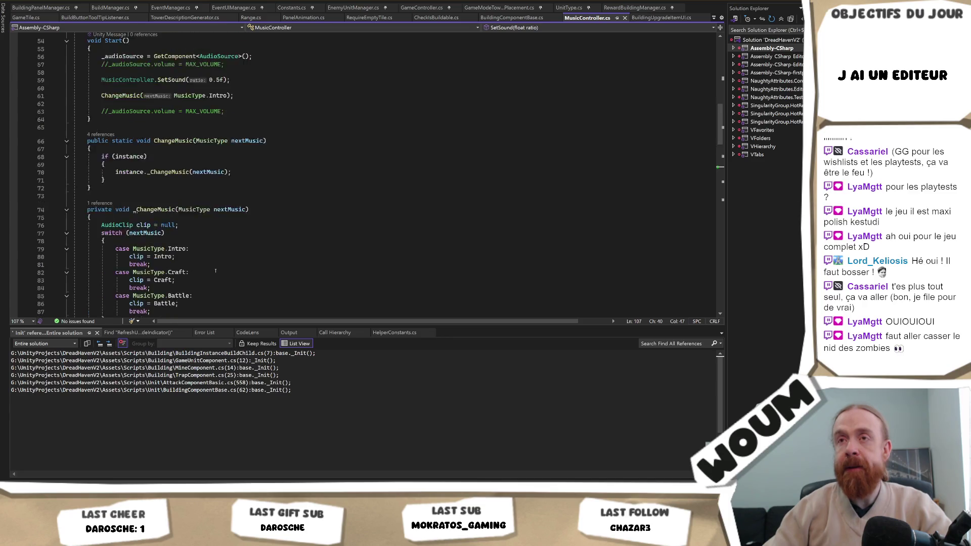
scroll(215, 271, "up", 5)
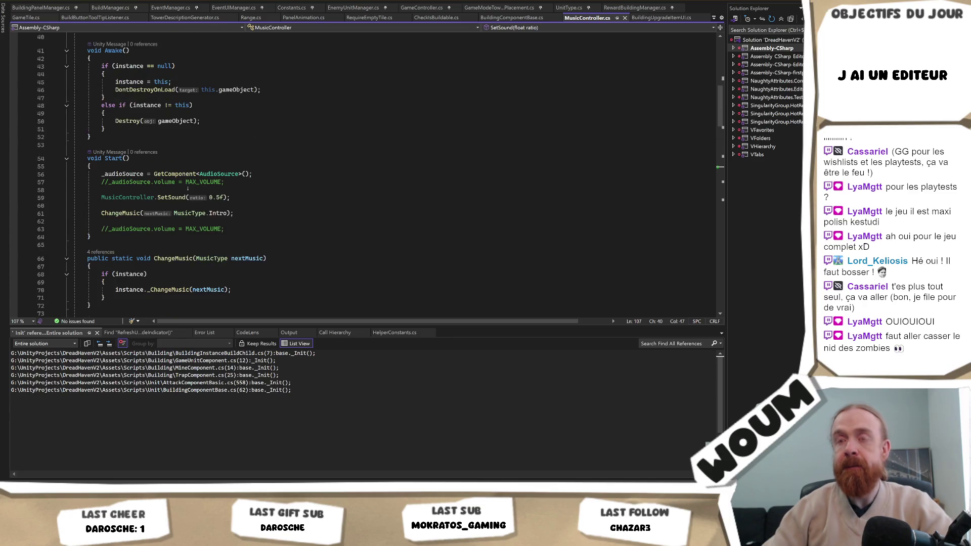
left_click(175, 197, "ctrl")
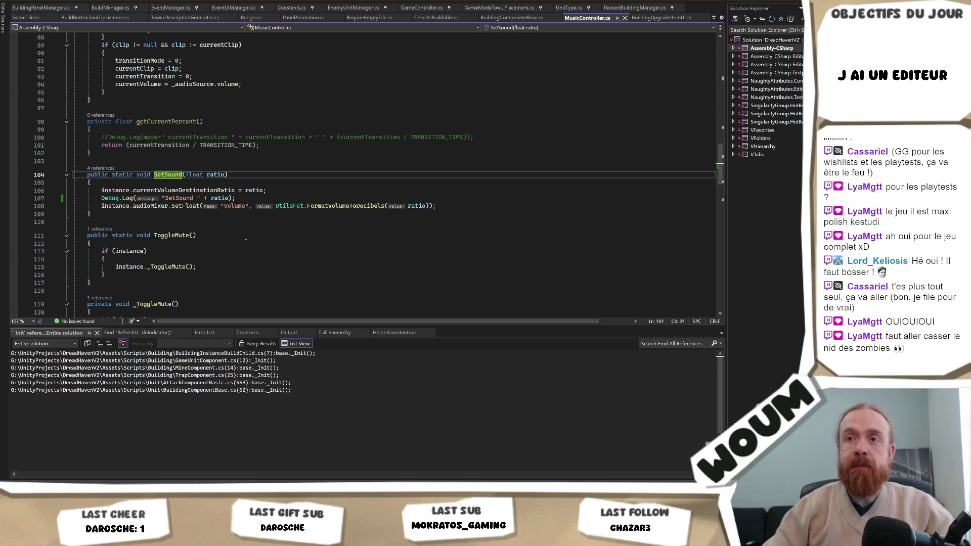
left_click(256, 191)
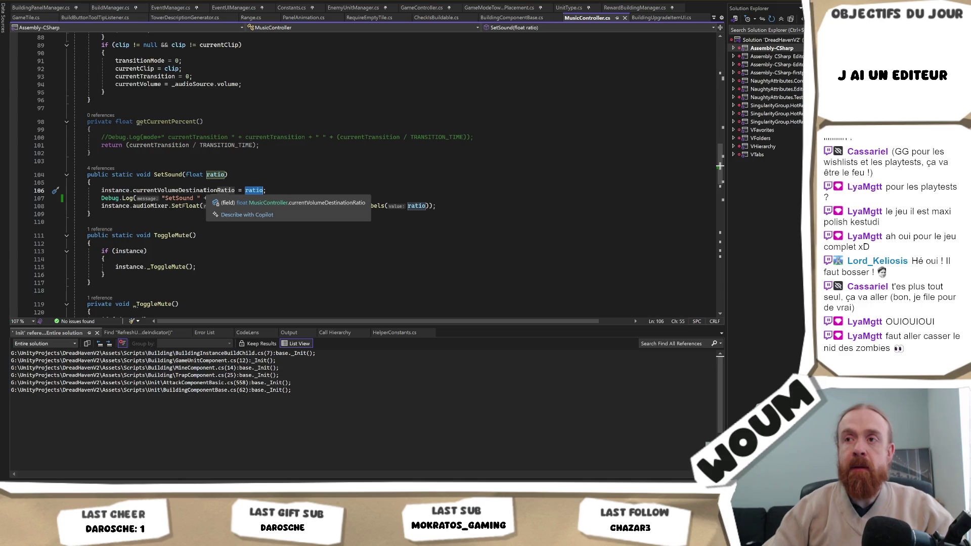
left_click(388, 175)
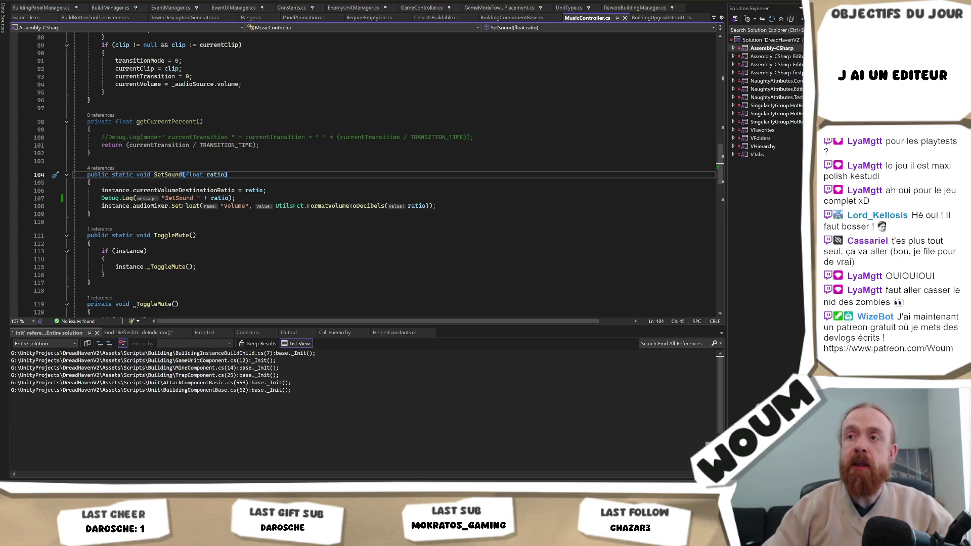
Replace ratio in line 107's Debug.Log with UtilsFct.FormatVolumeToDecibels(value: ratio) copied from line 108
key("Down")
key("Down")
key("End")
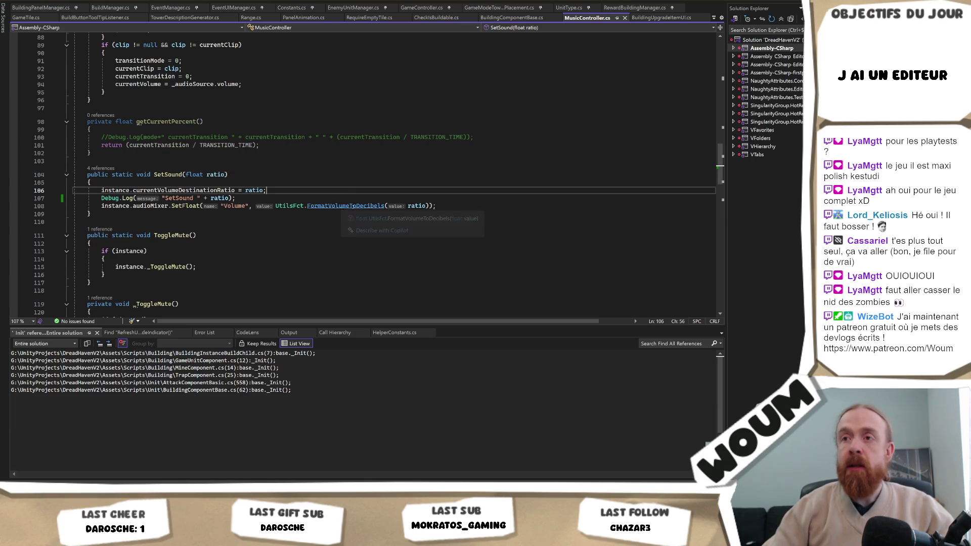
left_click_drag(429, 207, 276, 207)
key("ctrl+c")
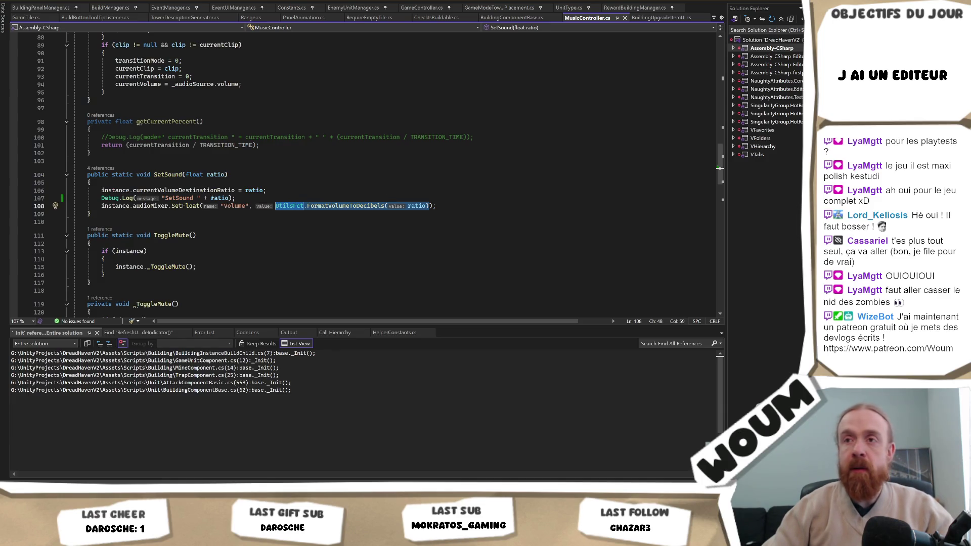
double_click(219, 199)
key("ctrl+v")
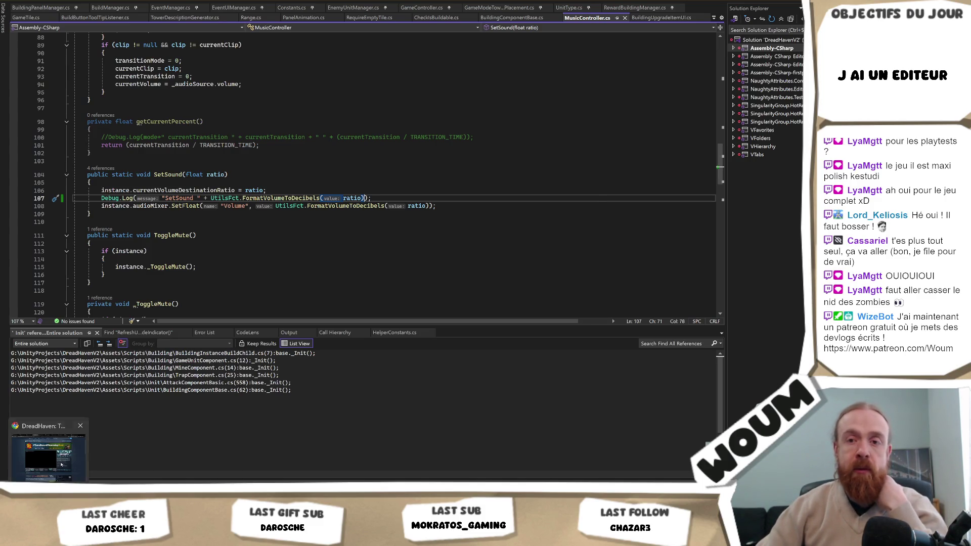
left_click(48, 450)
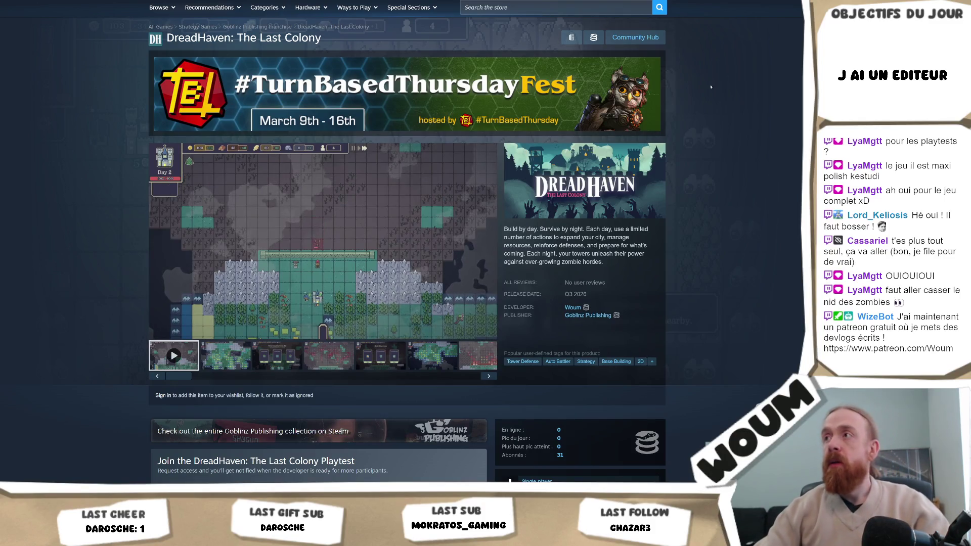
key("alt+Tab")
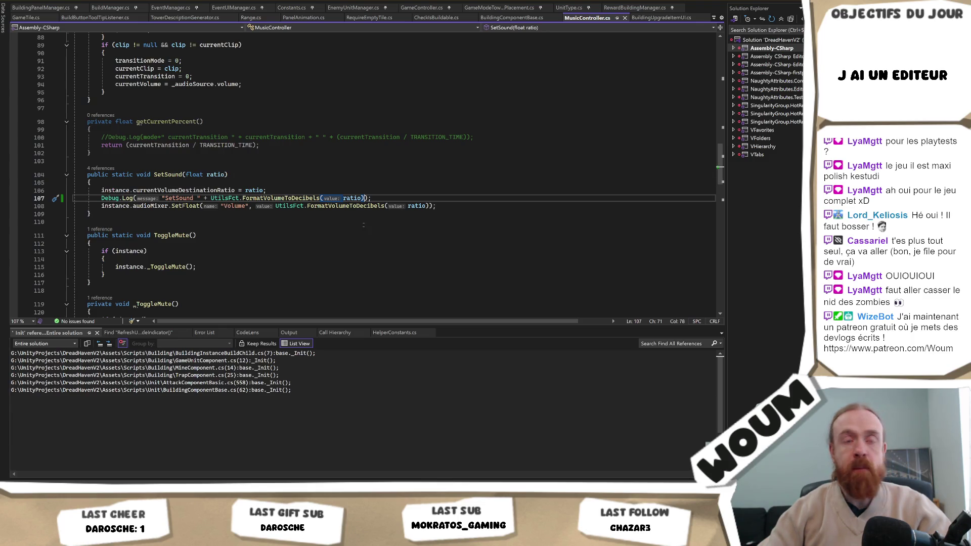
key("alt+Tab")
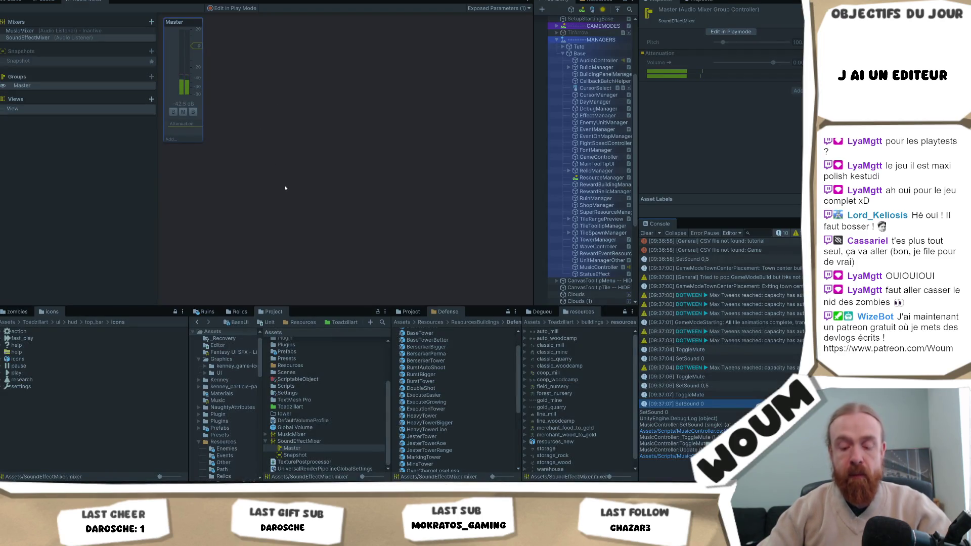
Test muting in the Game view, then inspect the ToggleMute and SetSound -80 console entries
left_click(277, 191)
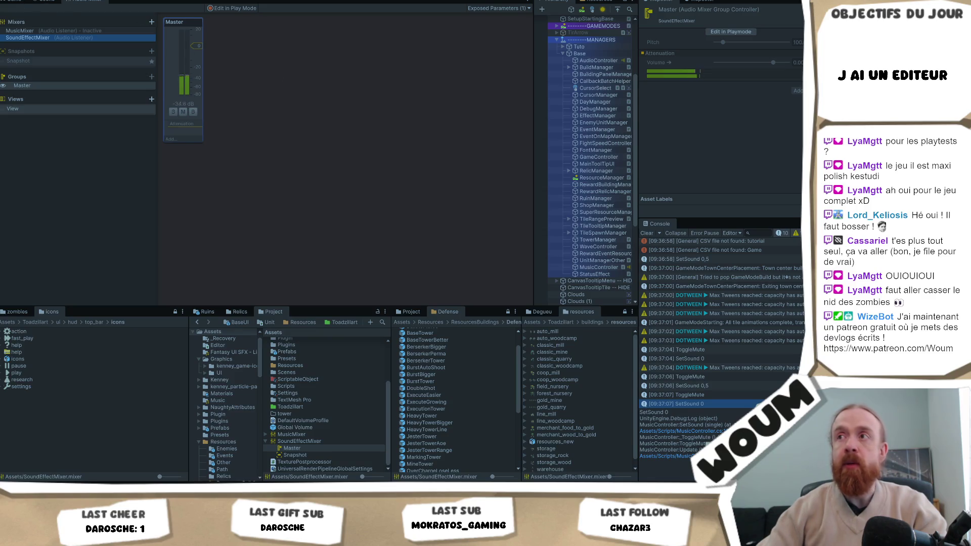
left_click(597, 115)
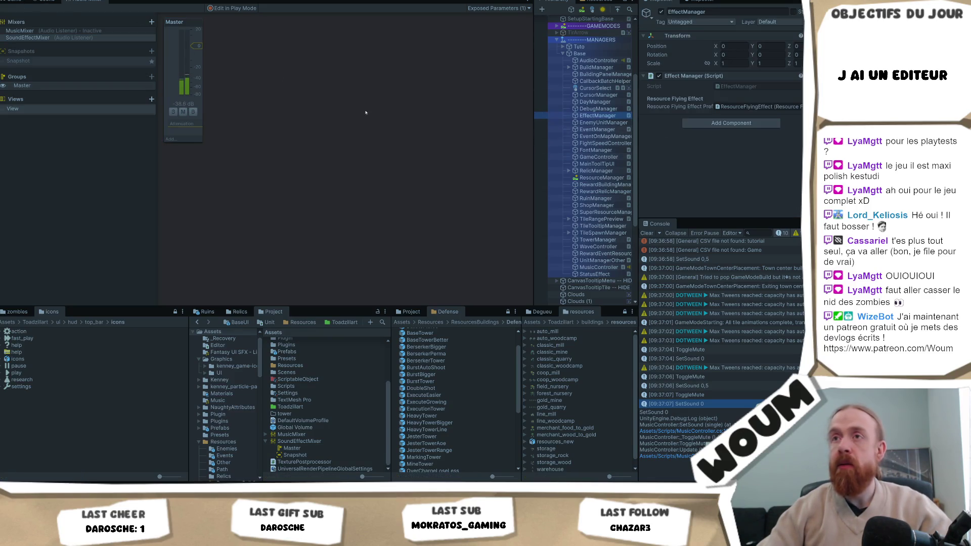
left_click(27, 1)
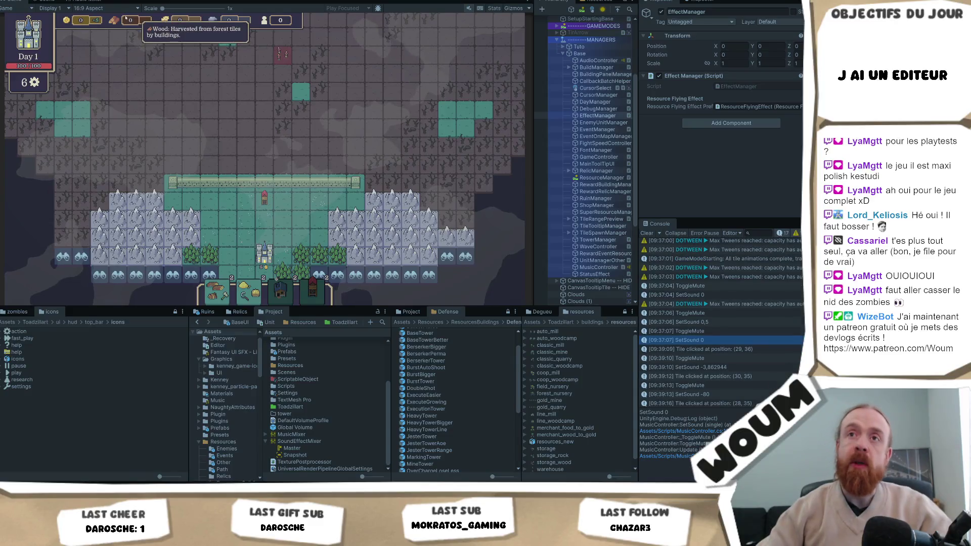
left_click(79, 1)
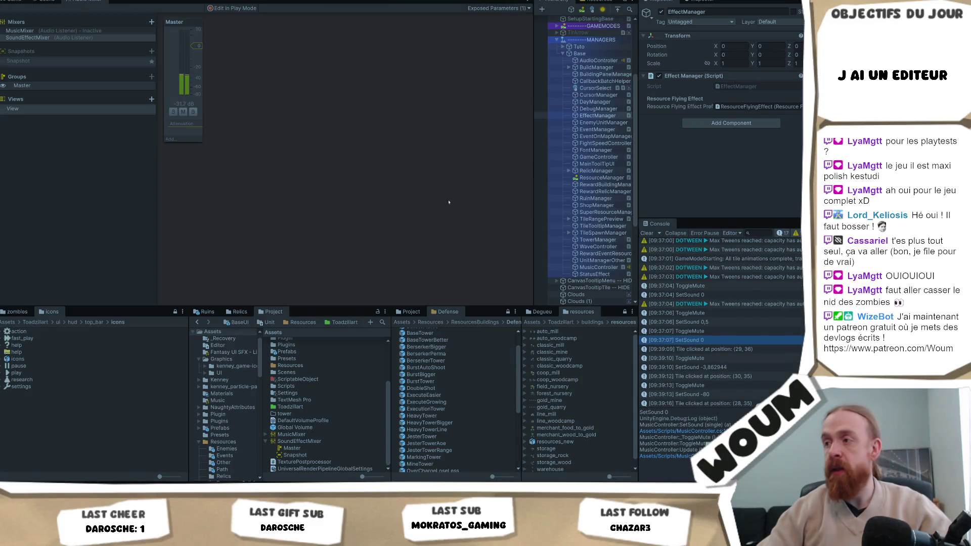
left_click(714, 396)
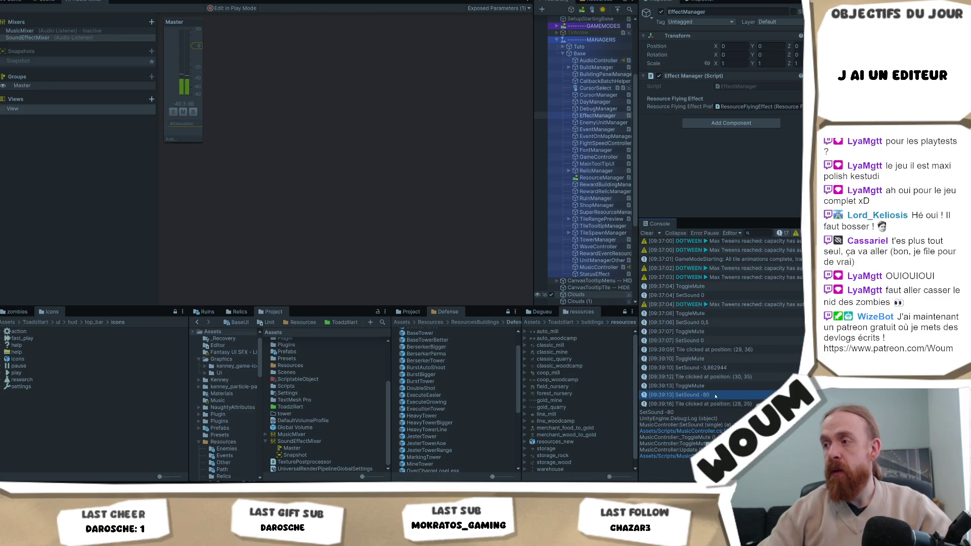
left_click(708, 386, "shift")
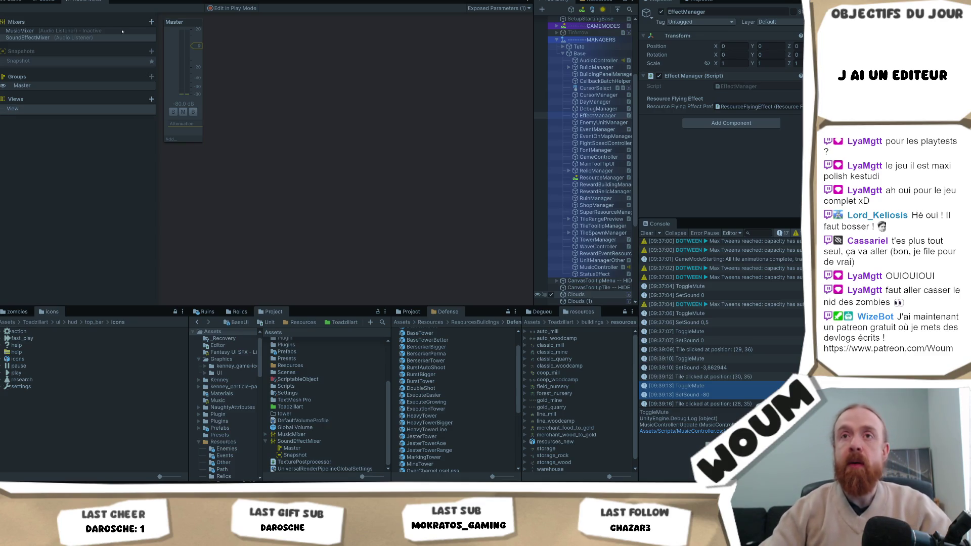
Compare the mixers, then check which mixer group MusicController's Audio Source outputs to
left_click(99, 35)
left_click(99, 31)
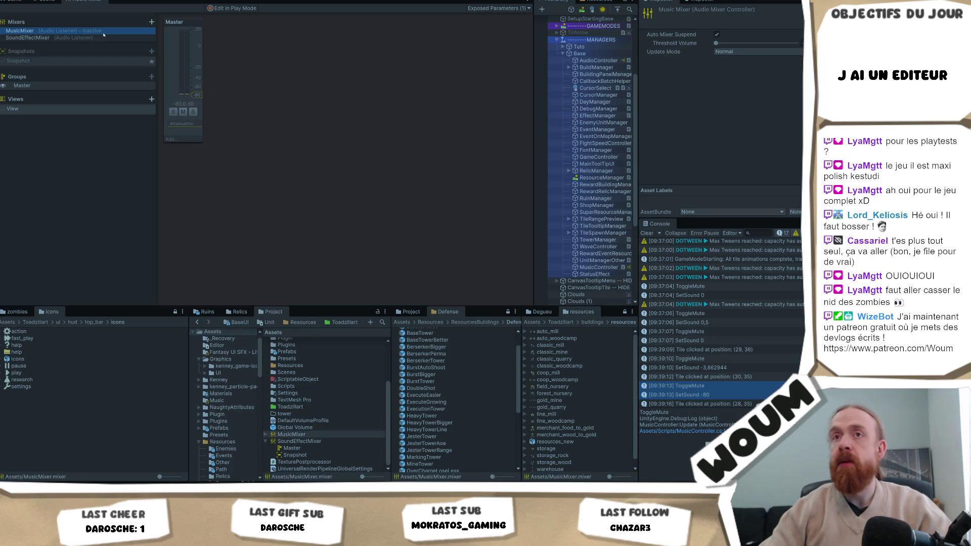
left_click(101, 39)
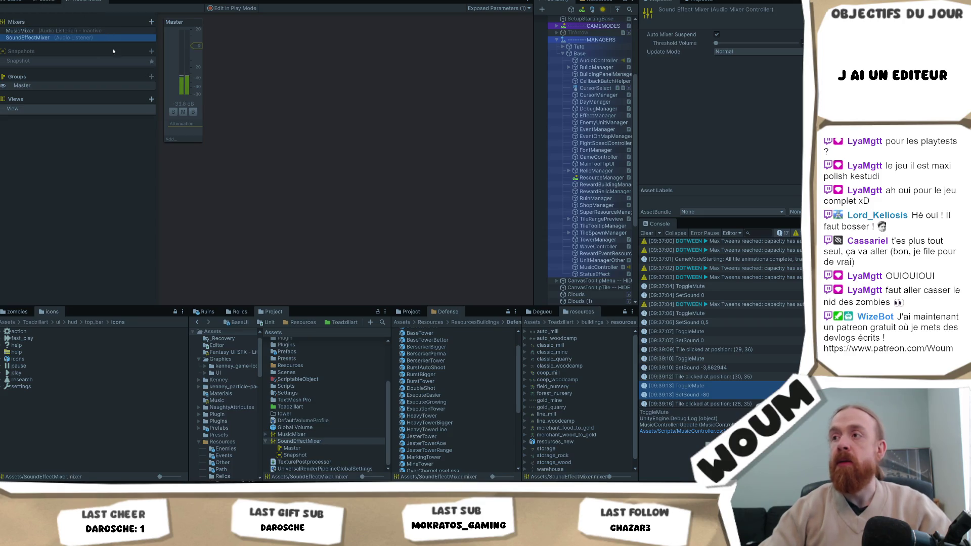
left_click(581, 268)
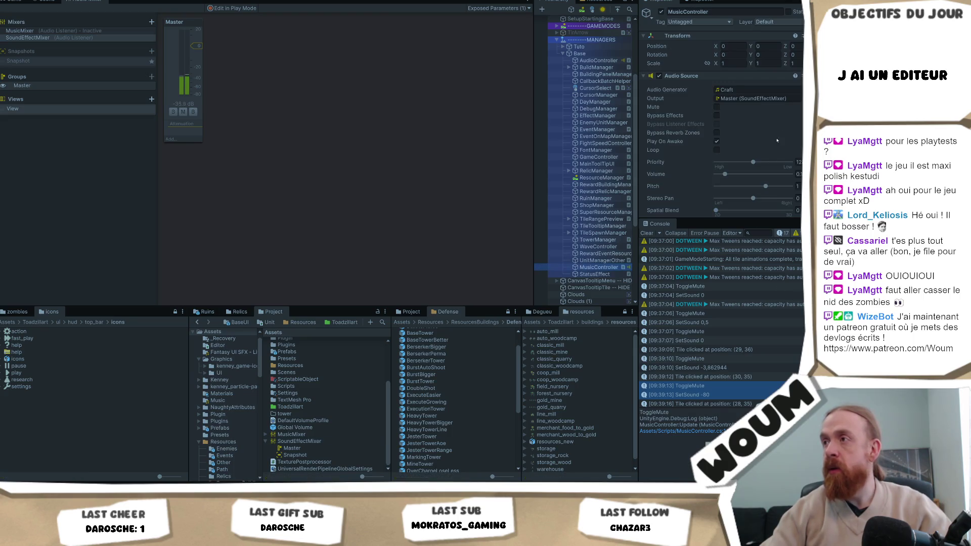
left_click(775, 99)
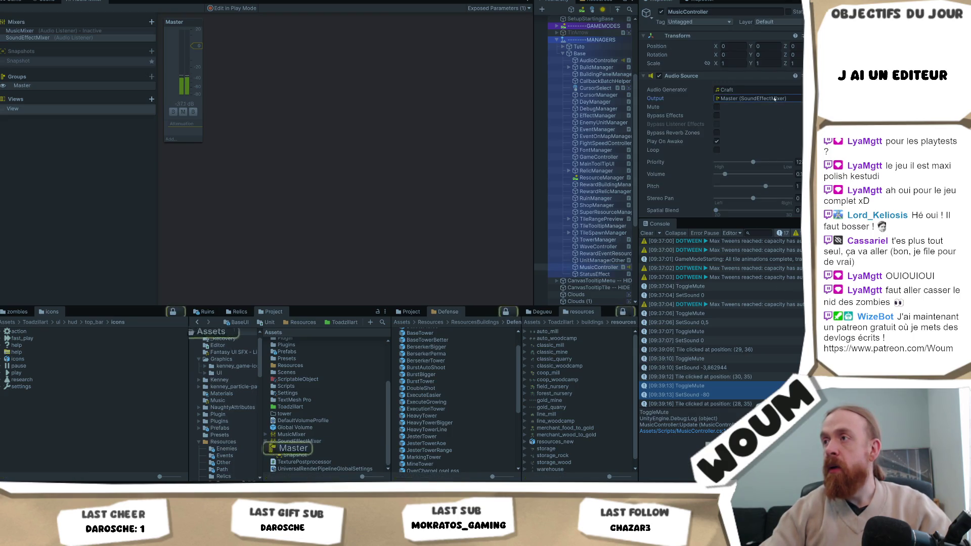
scroll(768, 125, "down", 5)
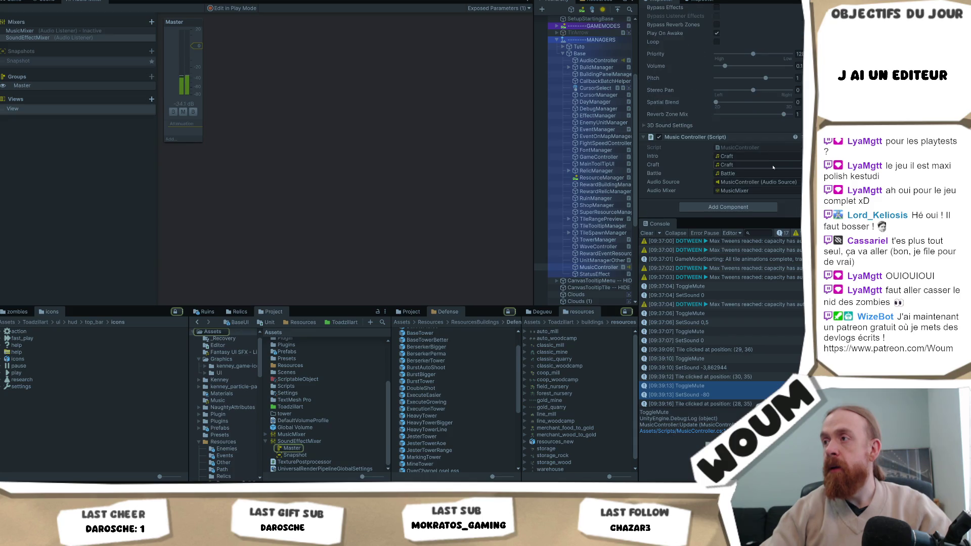
left_click(762, 190)
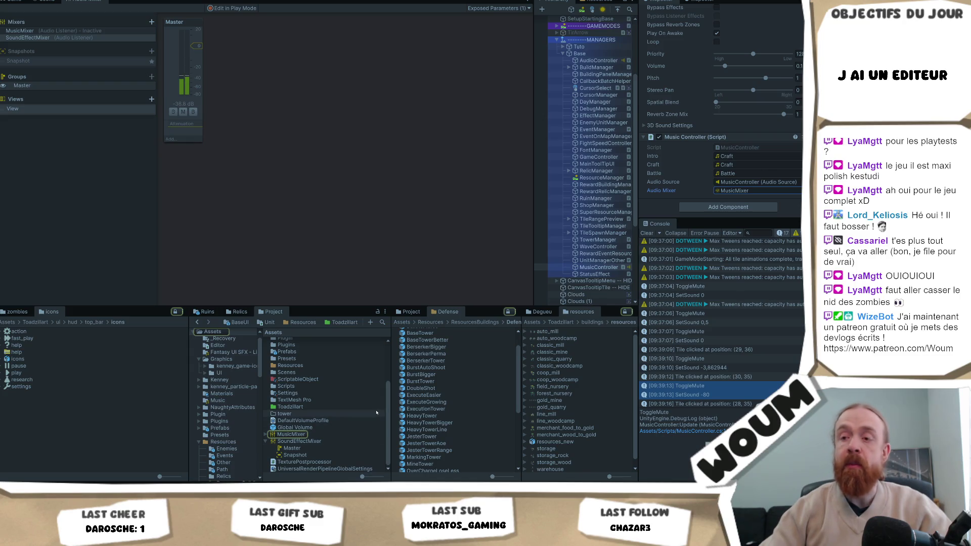
Inspect MusicMixer's Master group, select MusicMixer in the Audio Mixer, then show the Scene view
left_click(266, 434)
left_click(296, 442)
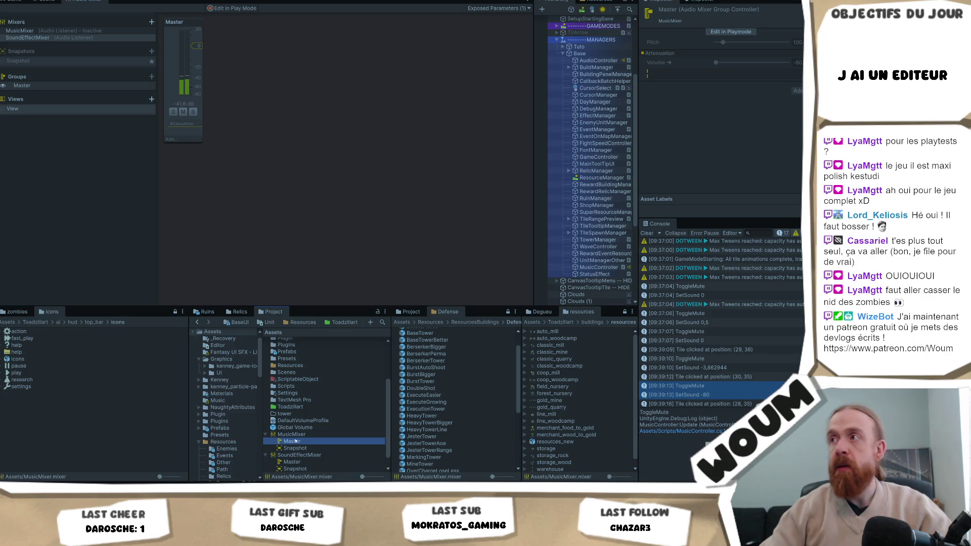
left_click(302, 435)
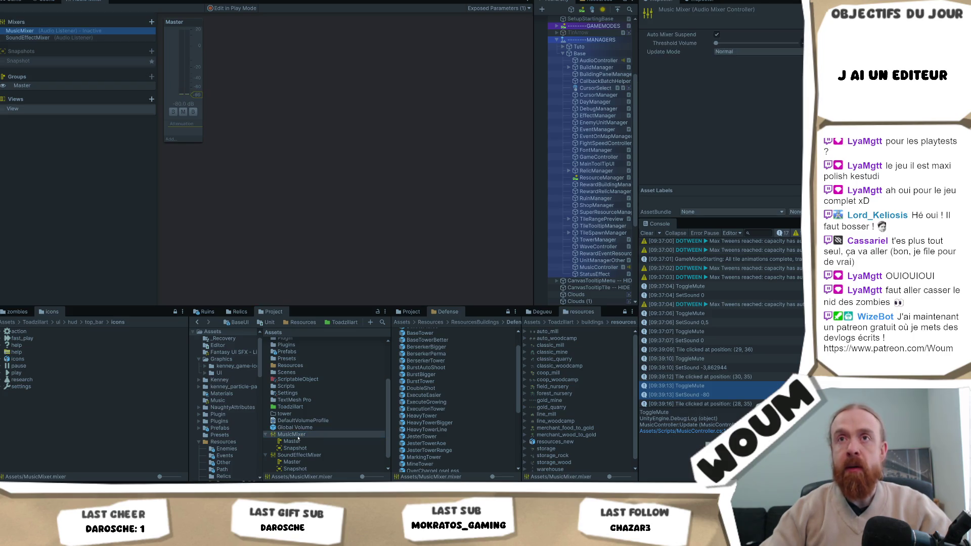
left_click(78, 32)
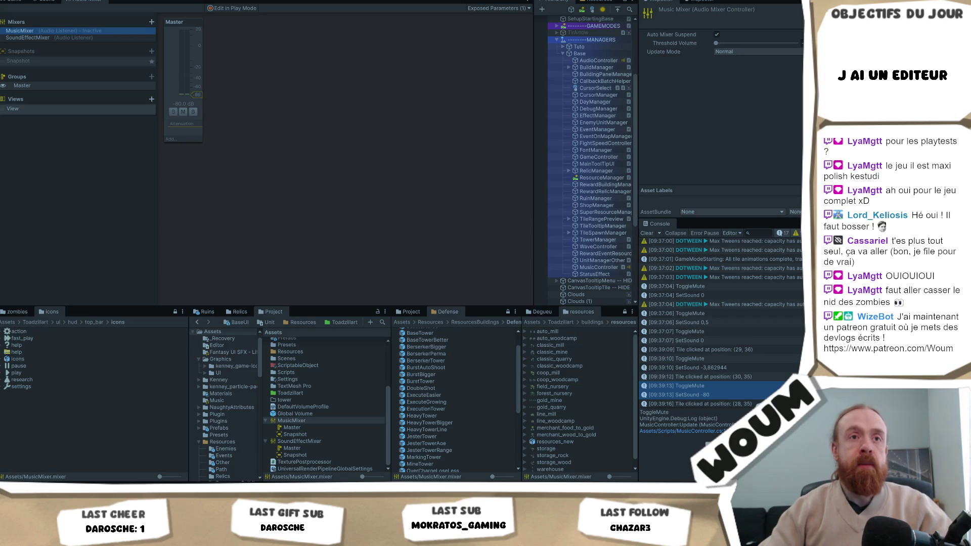
left_click(15, 2)
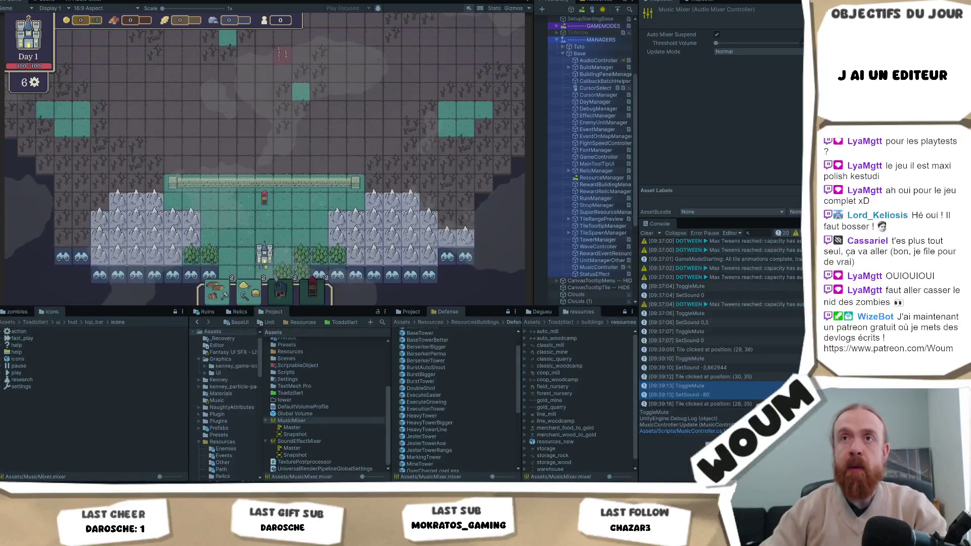
left_click(81, 1)
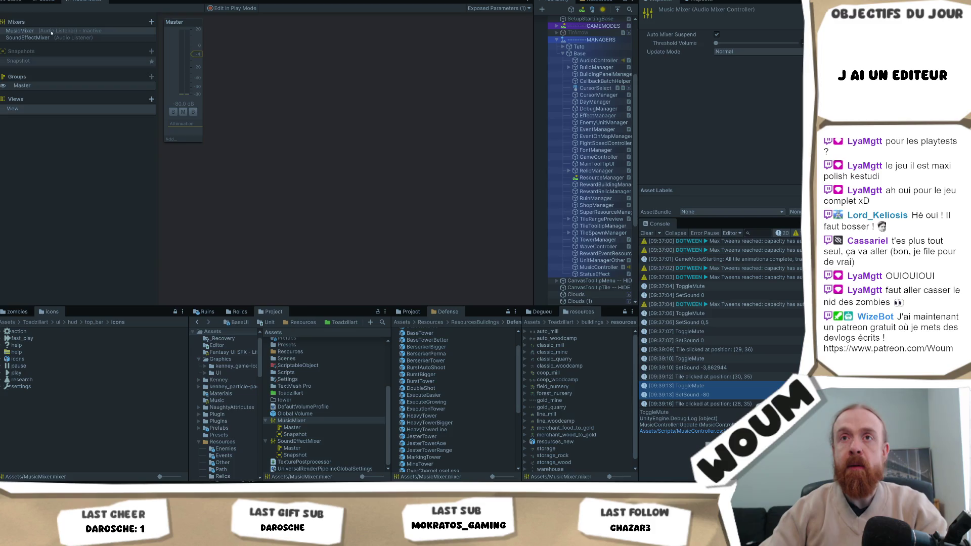
left_click(52, 32)
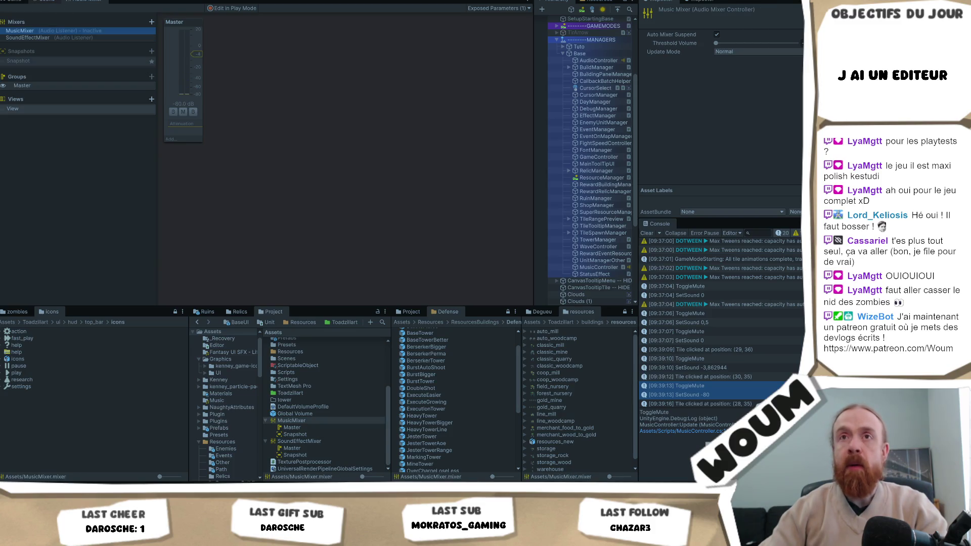
key("ctrl+1")
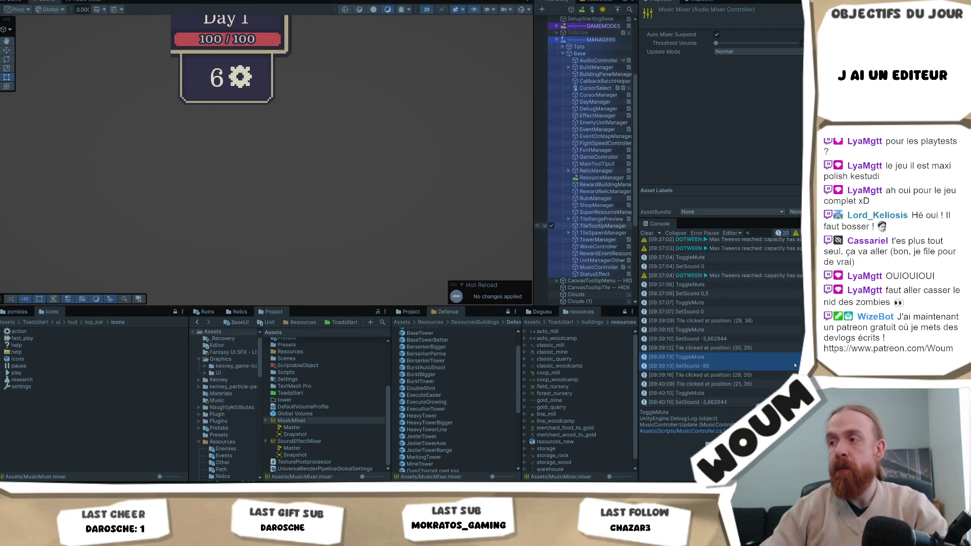
Check MusicController's Audio Source in the running game, then mute and unmute the music
key("ctrl+2")
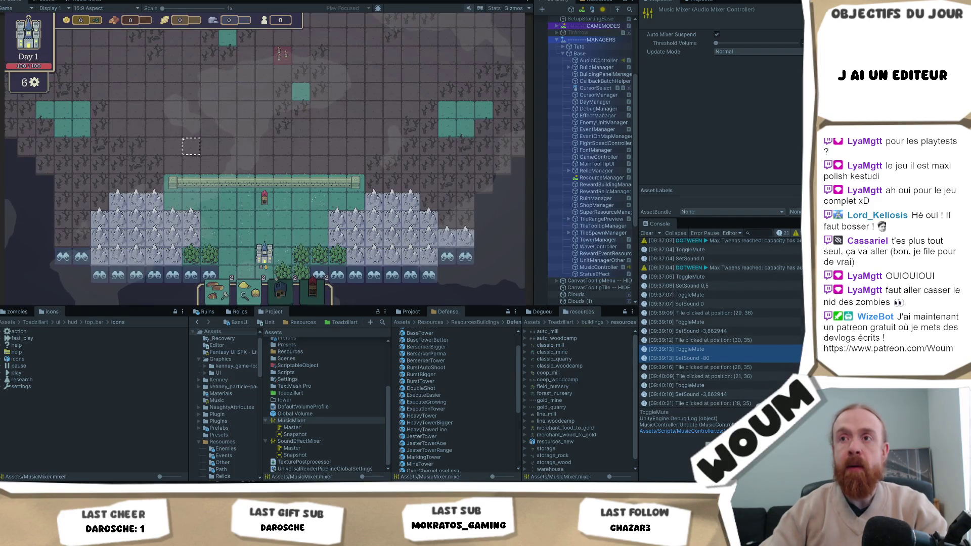
left_click(614, 267)
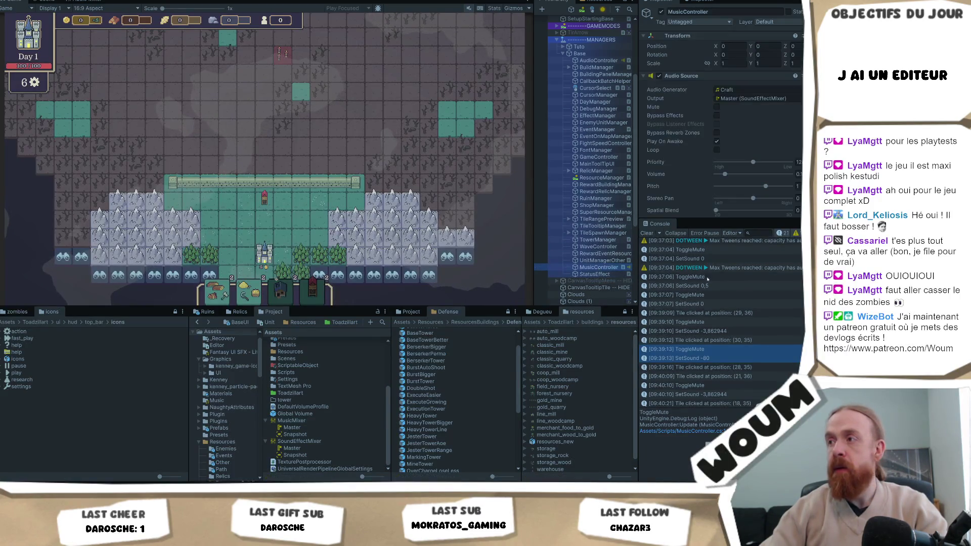
scroll(775, 142, "down", 3)
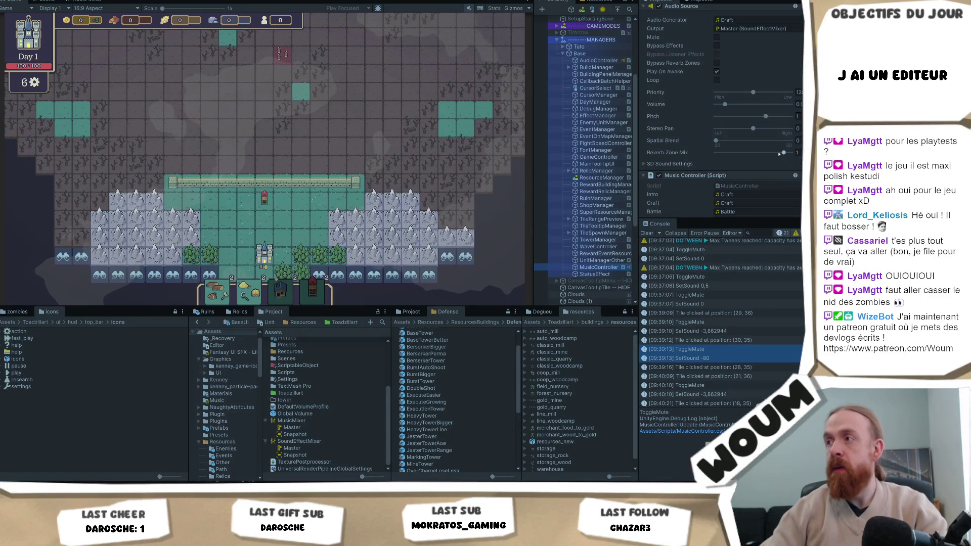
scroll(778, 154, "up", 3)
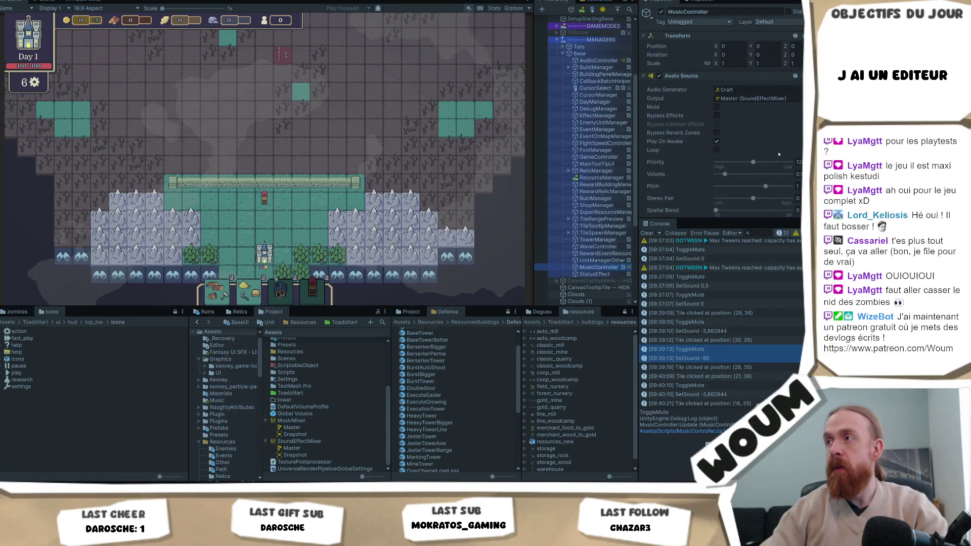
left_click(329, 145)
key("m")
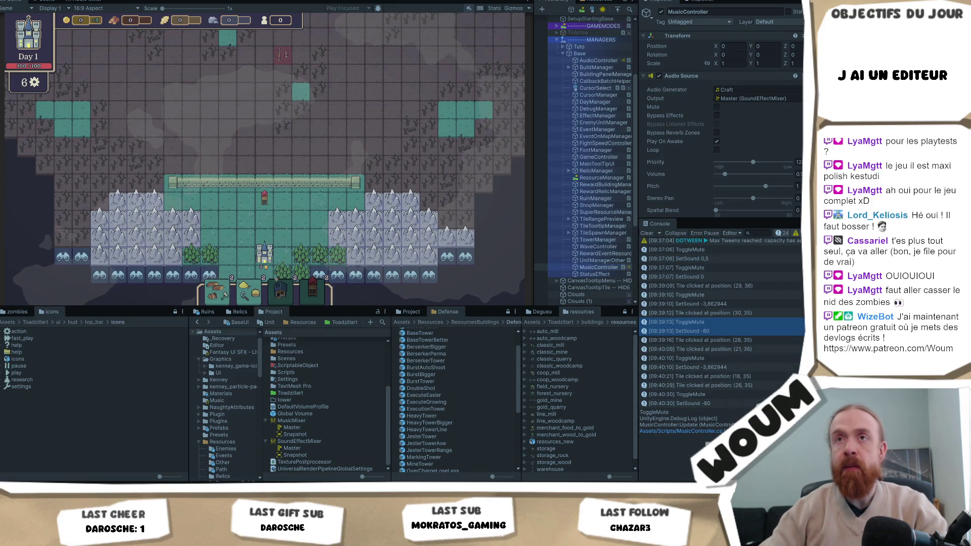
key("m")
Switch between SoundEffectMixer and MusicMixer in the Audio Mixer, ending on MusicMixer
left_click(84, 1)
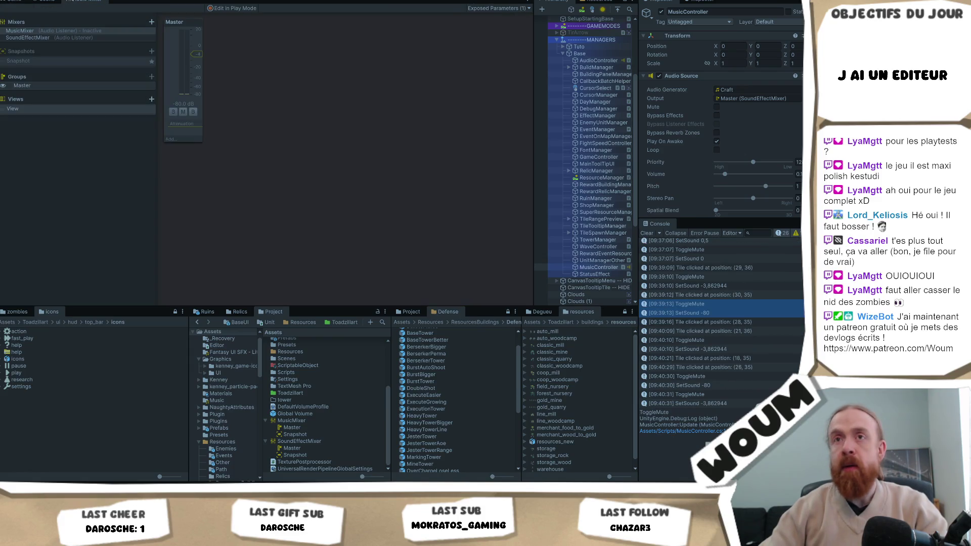
left_click(59, 39)
left_click(67, 30)
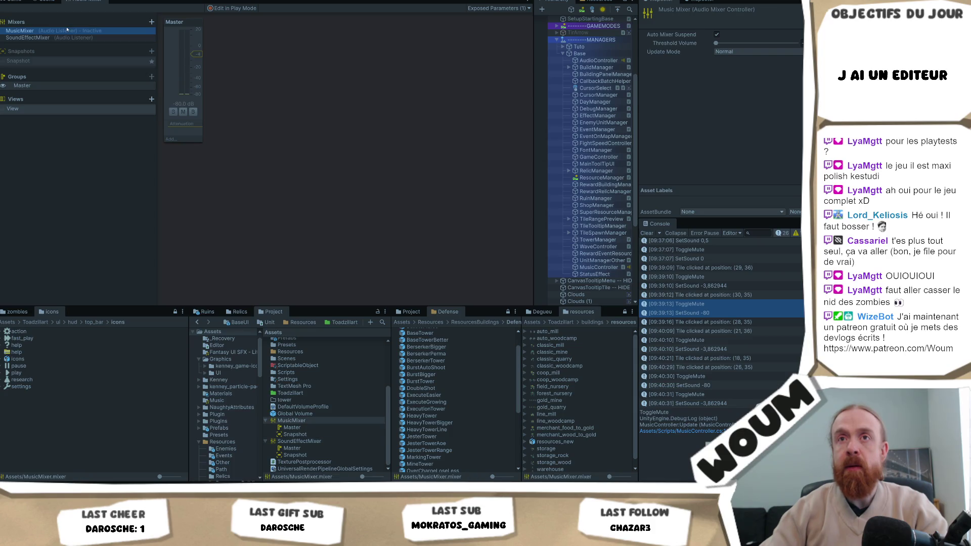
left_click(15, 1)
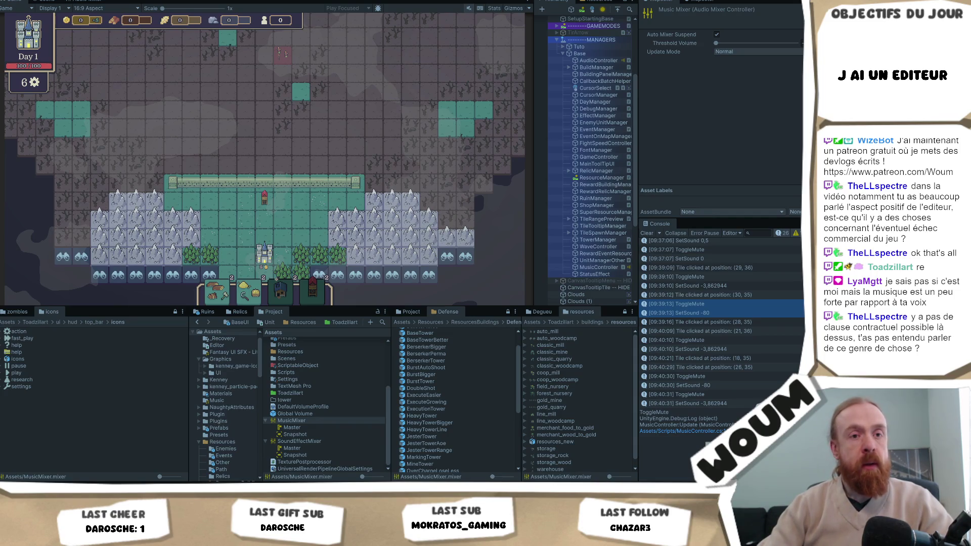
Click the map tiles at (22, 35) and (24, 34) in the running game
left_click(272, 151)
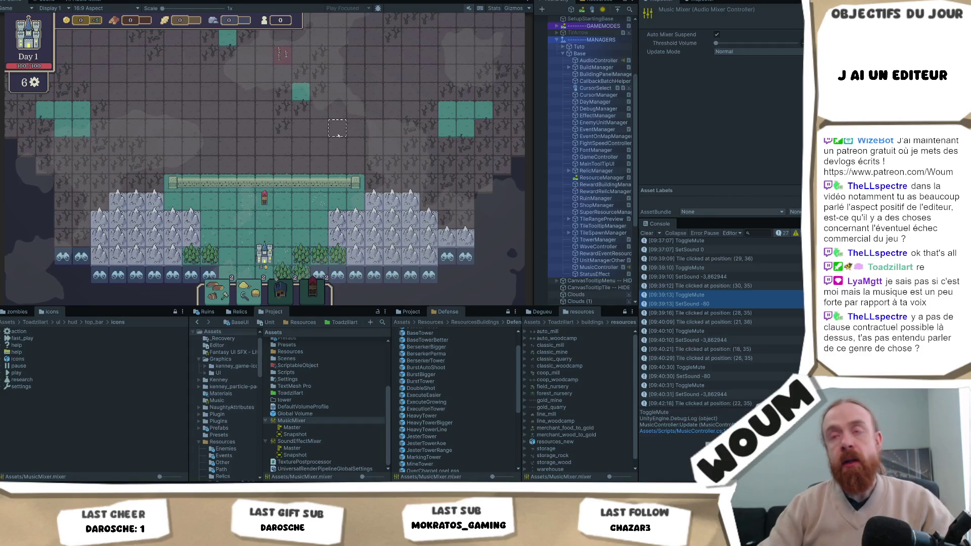
left_click(302, 165)
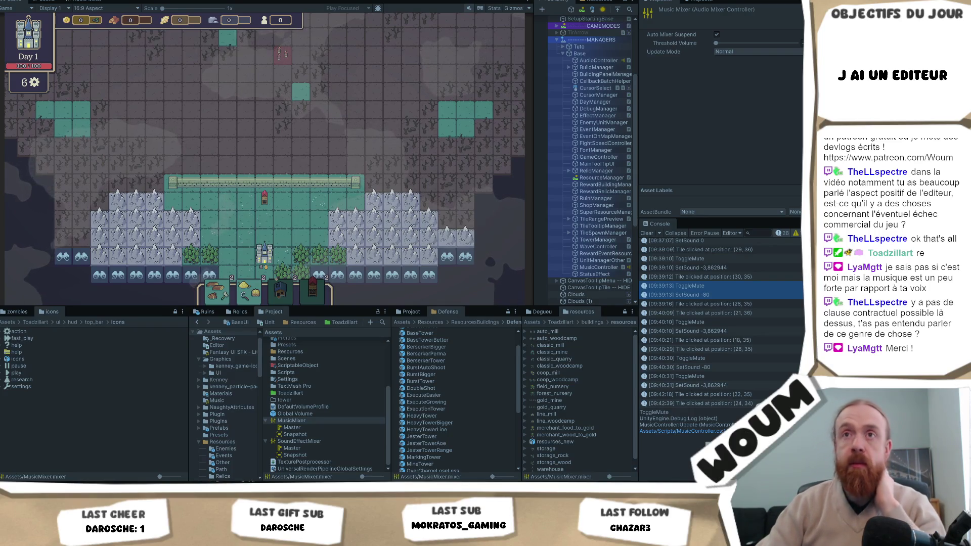
Alternate between MusicMixer and SoundEffectMixer in the Audio Mixer, then return to the Scene view
left_click(88, 1)
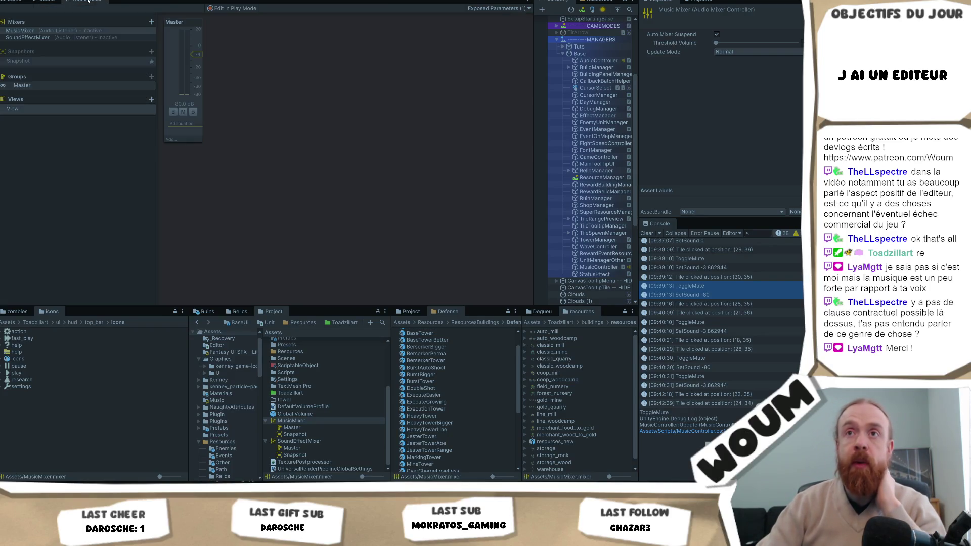
left_click(79, 38)
left_click(84, 31)
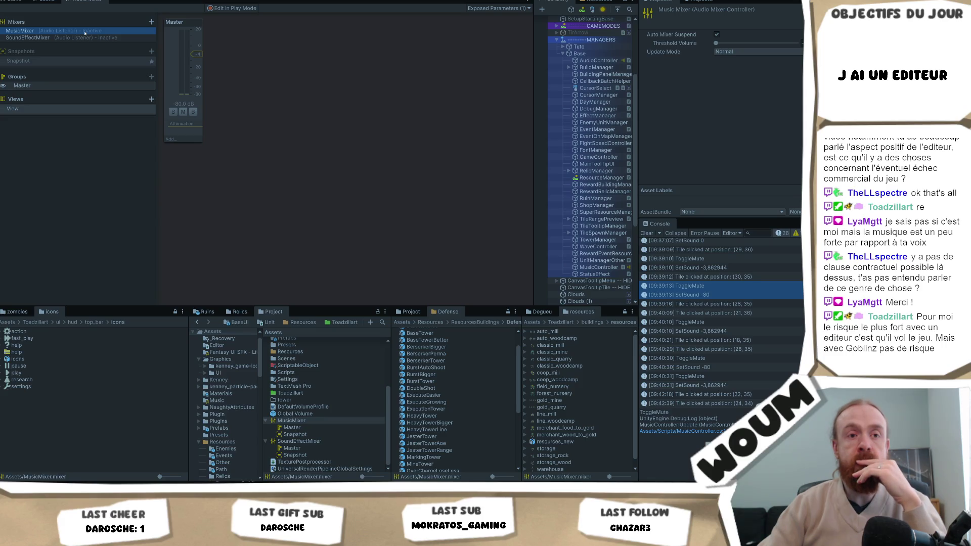
left_click(82, 38)
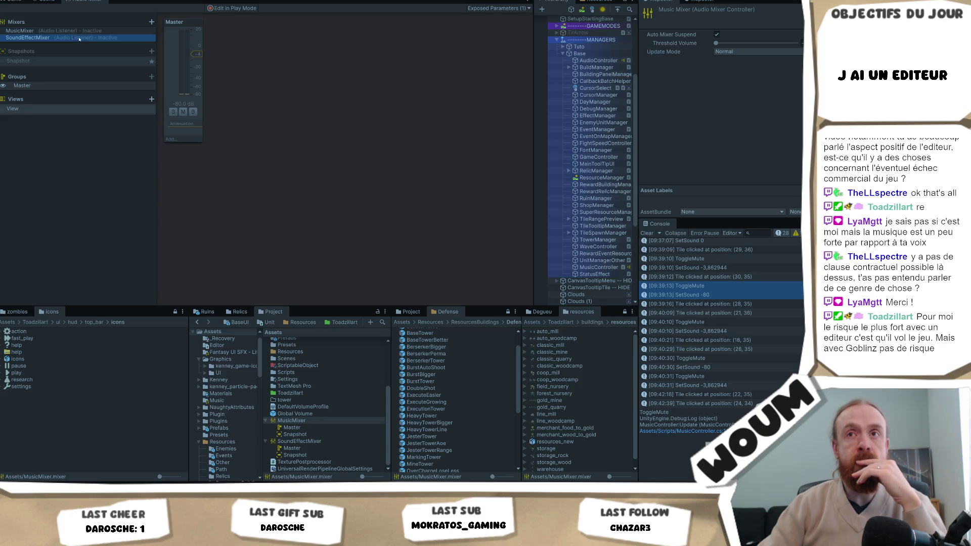
left_click(82, 32)
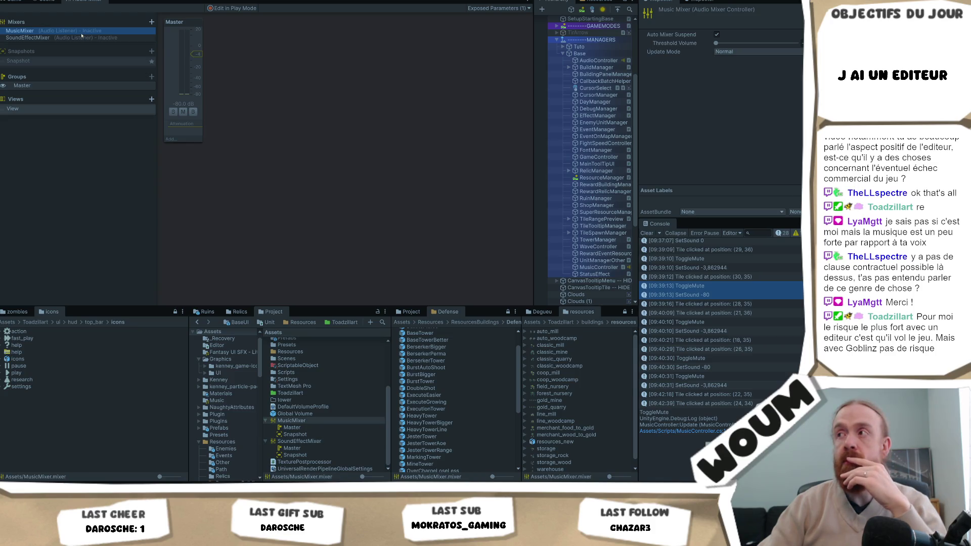
left_click(81, 39)
left_click(82, 31)
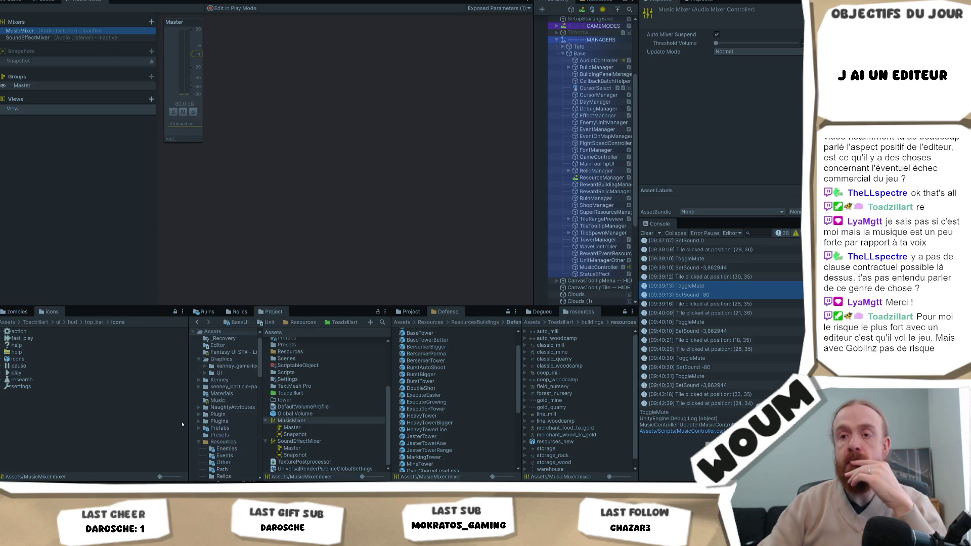
left_click(47, 1)
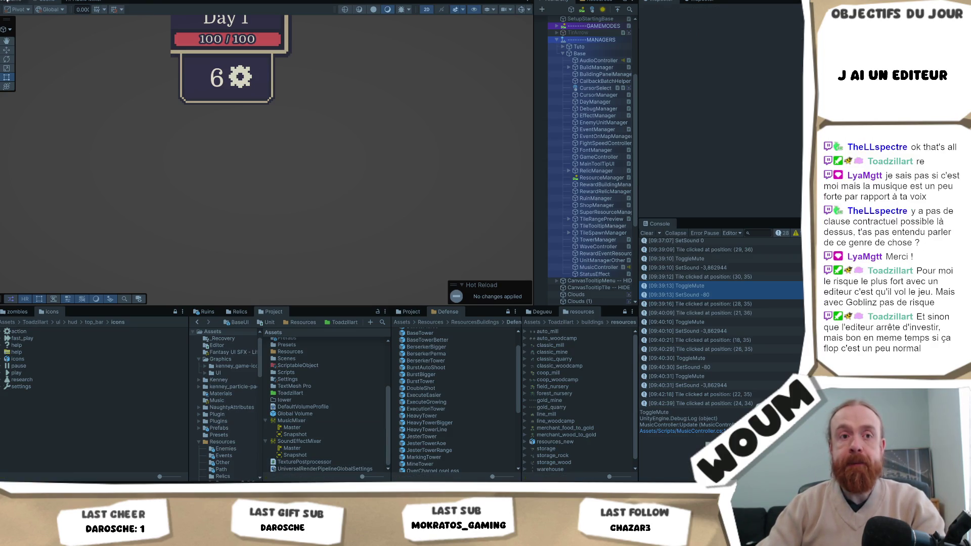
In the running game, click a tile and mute the music with M, then return to the Audio Mixer
left_click(15, 1)
left_click(306, 128)
key("m")
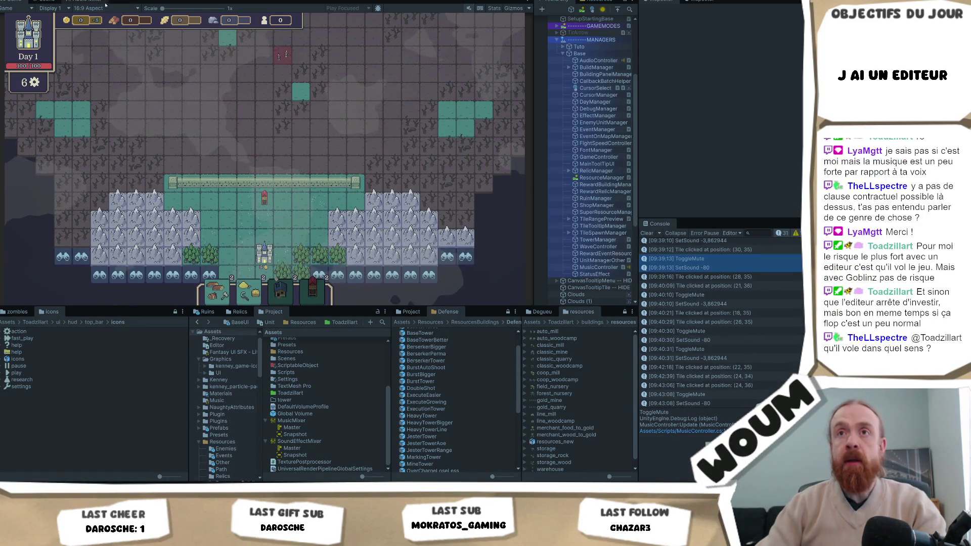
left_click(81, 1)
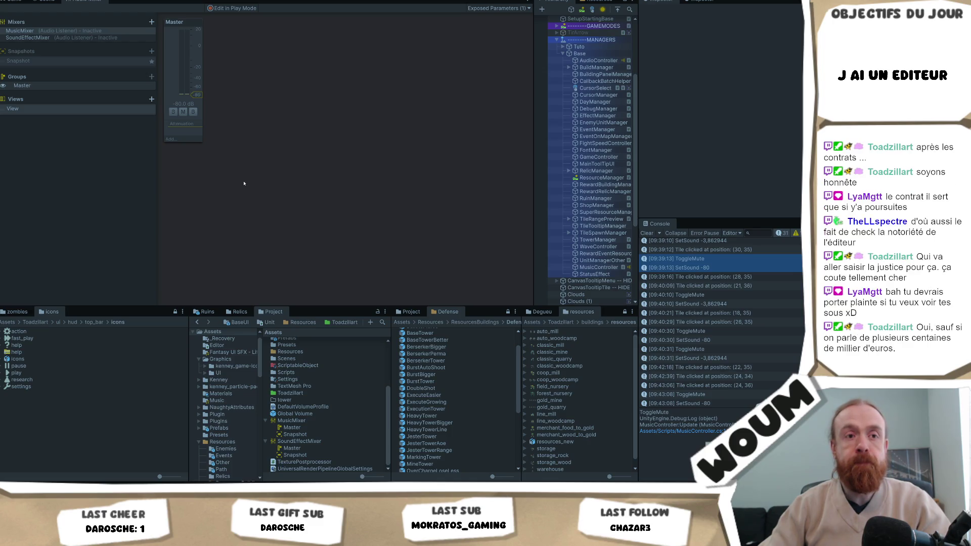
Compare the MusicMixer and SoundEffectMixer, then inspect MusicController's Audio Source output in the running game
left_click(112, 38)
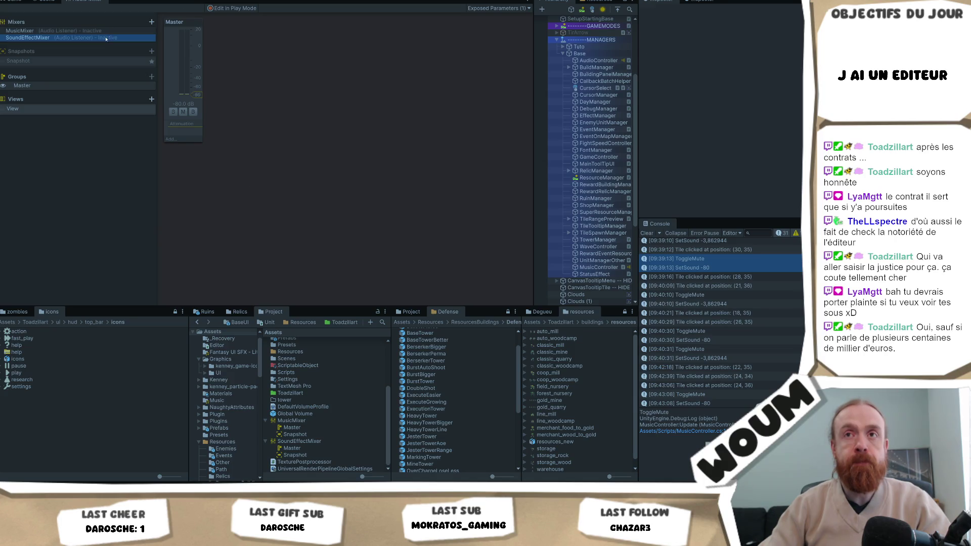
left_click(105, 31)
left_click(107, 37)
left_click(108, 31)
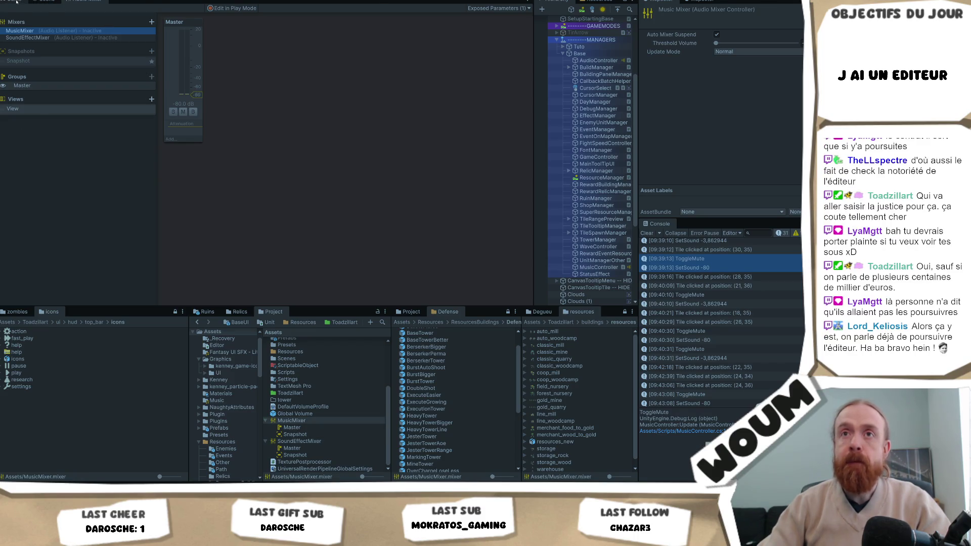
left_click(17, 2)
left_click(590, 267)
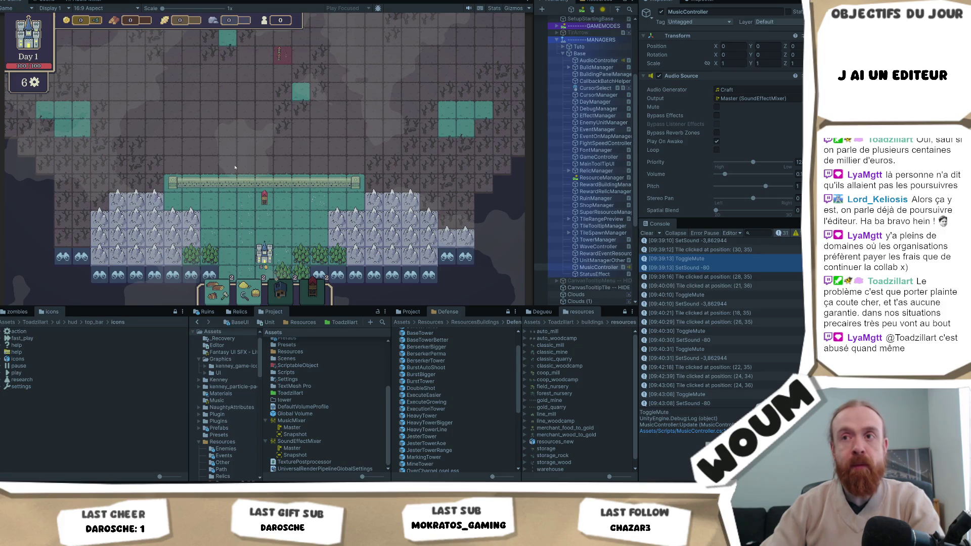
left_click(210, 183)
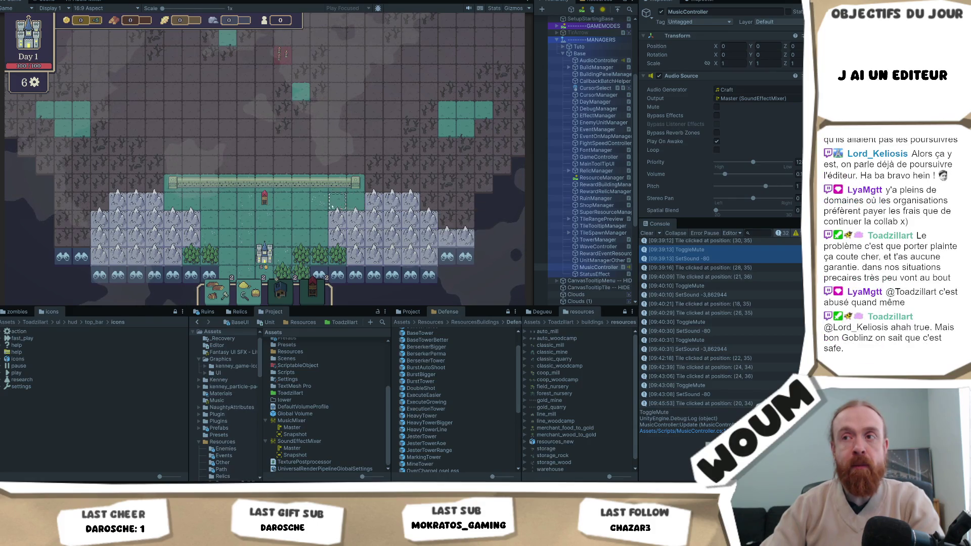
mouse_move(156, 208)
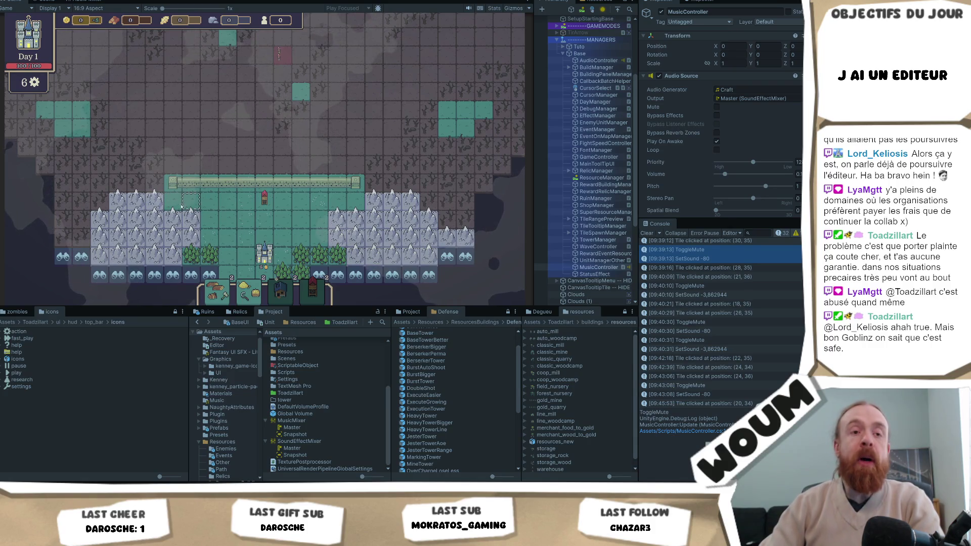
mouse_move(234, 196)
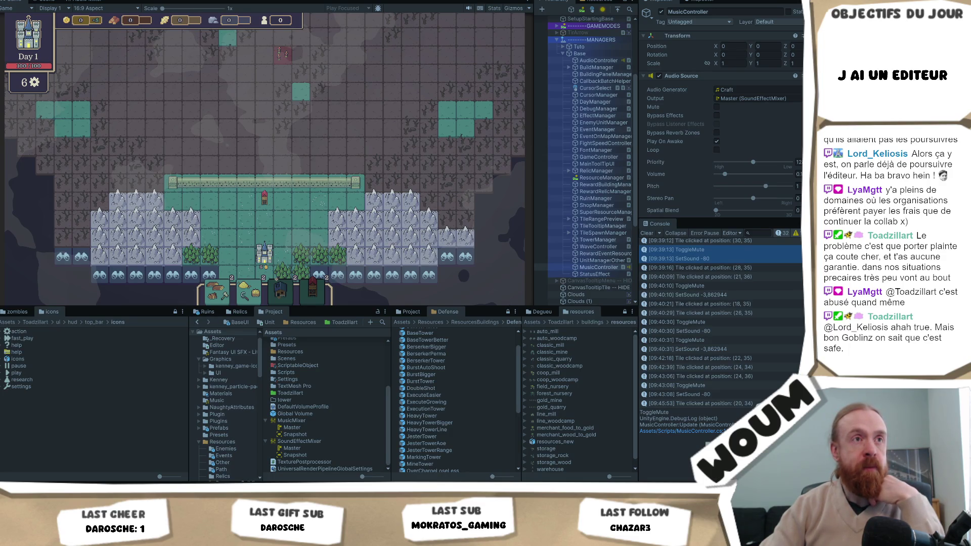
left_click(301, 156)
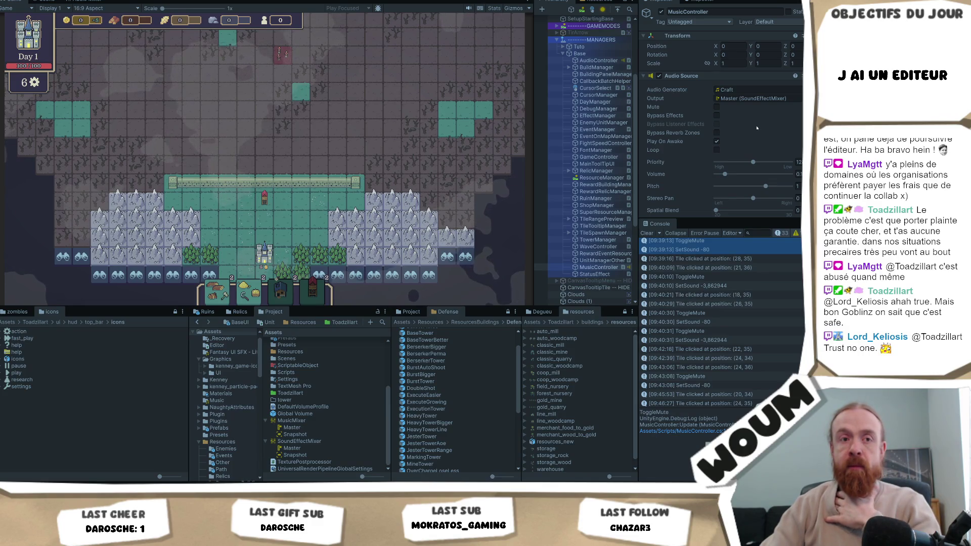
scroll(757, 128, "down", 2)
scroll(757, 128, "down", 2)
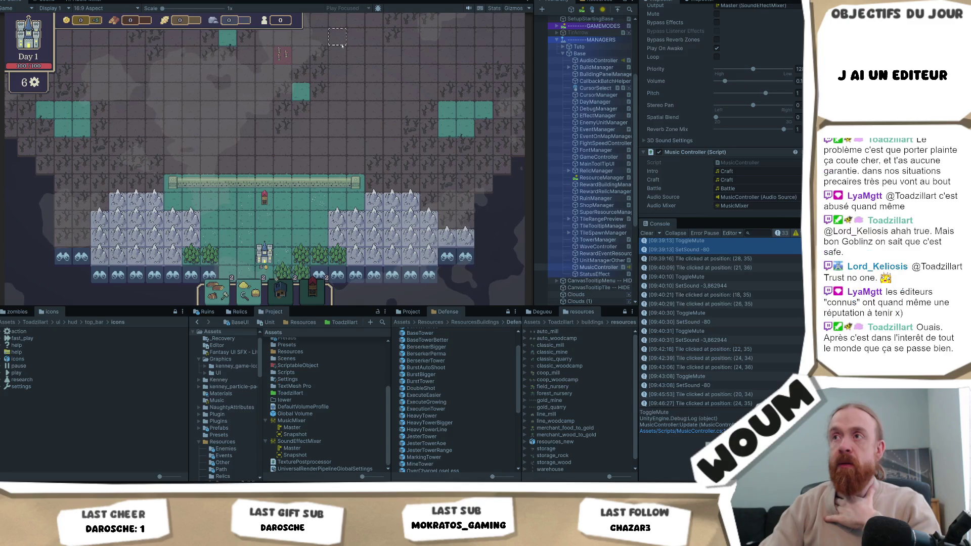
Pan toward the fog and reveal the tiles around the castle as forest
key("s")
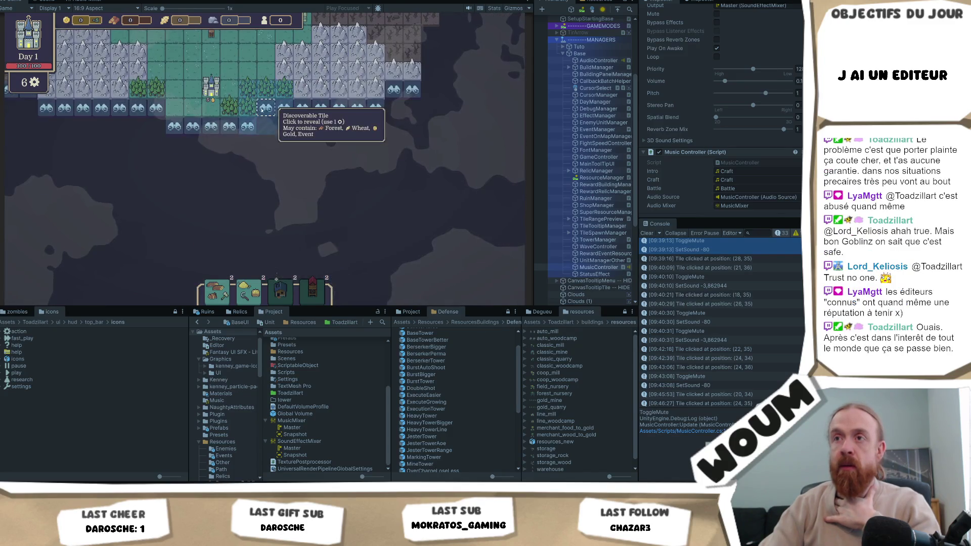
left_click(264, 108)
left_click(229, 126)
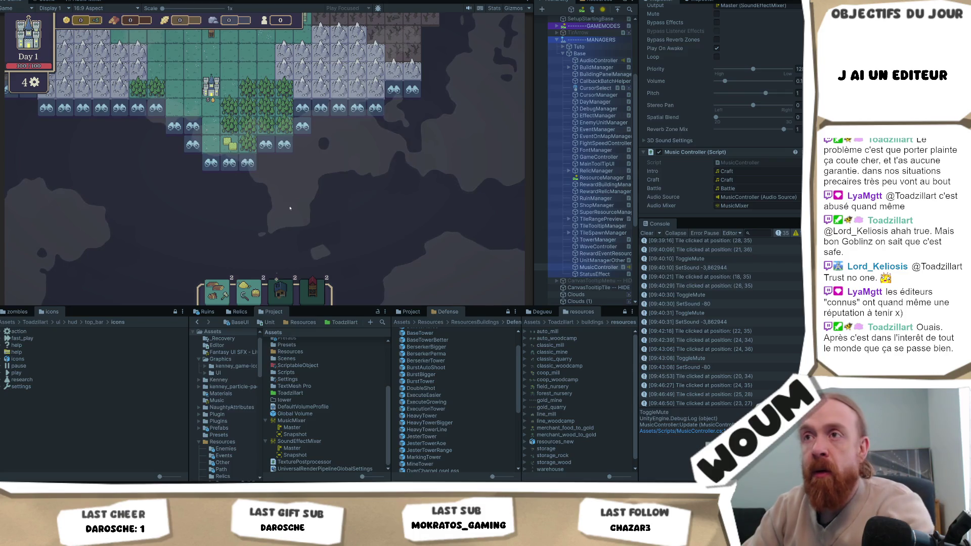
left_click(268, 147)
left_click(312, 132)
left_click(302, 126)
double_click(303, 181)
left_click(286, 183)
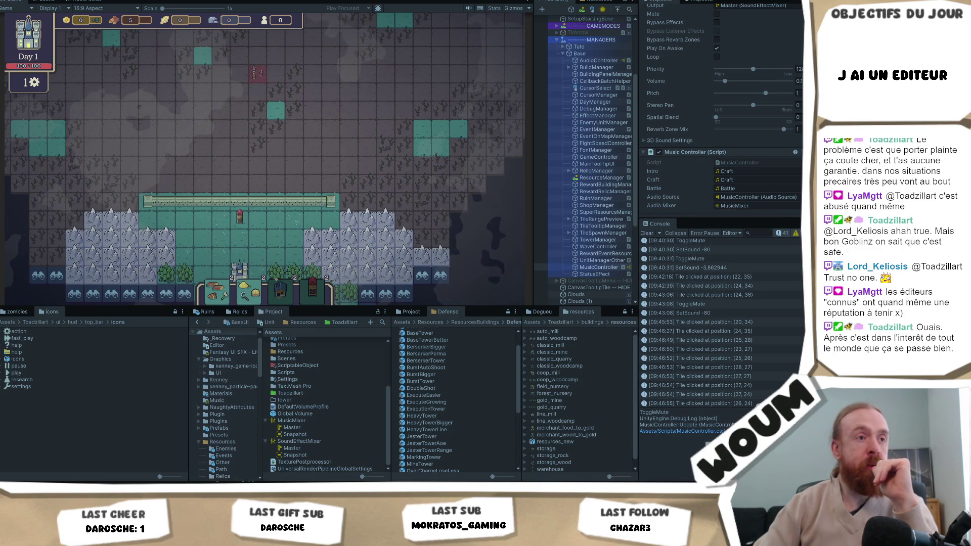
Click more tiles near the wall until Day 2 and the reward panel appear
left_click(386, 293)
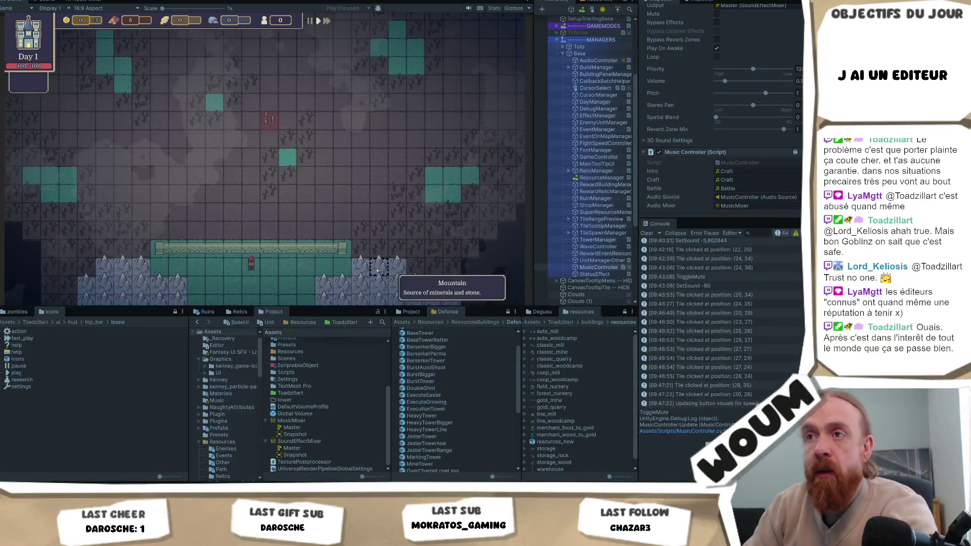
left_click(367, 226)
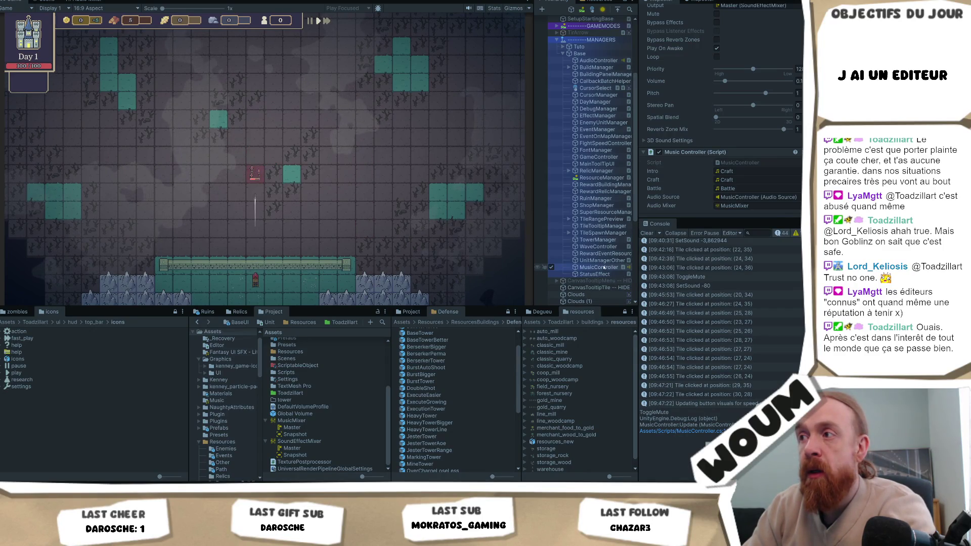
scroll(736, 199, "down", 1)
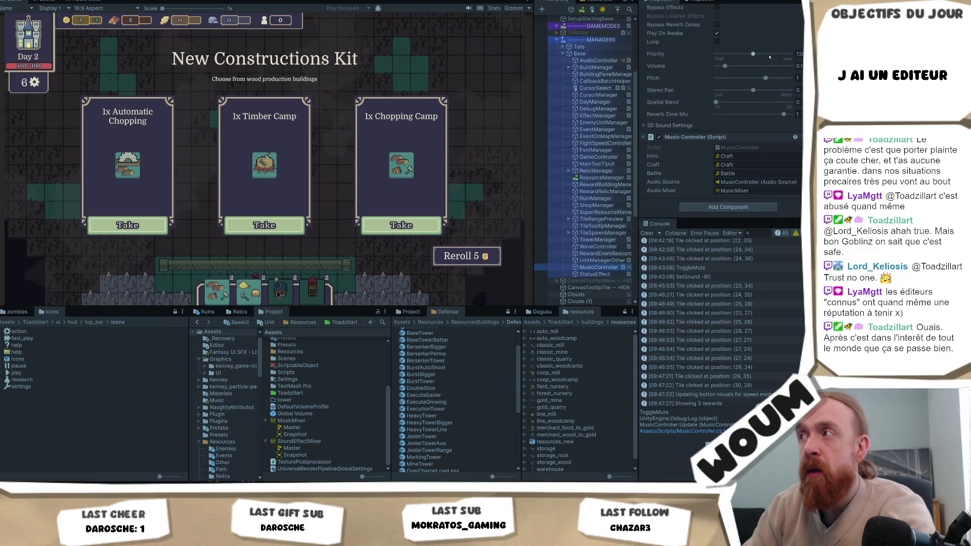
Raise the music volume to about 0.3 and take the Chopping Camp reward
left_click(739, 67)
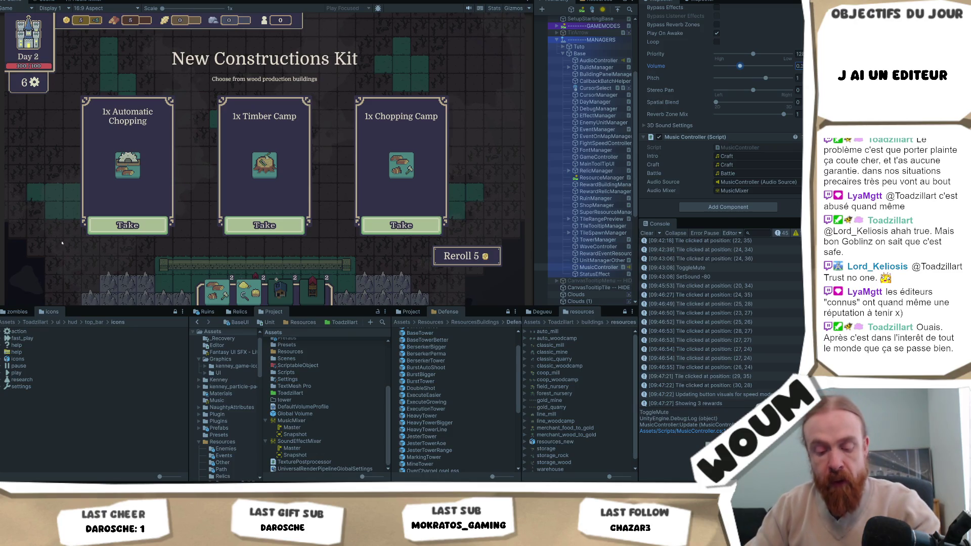
left_click(470, 186)
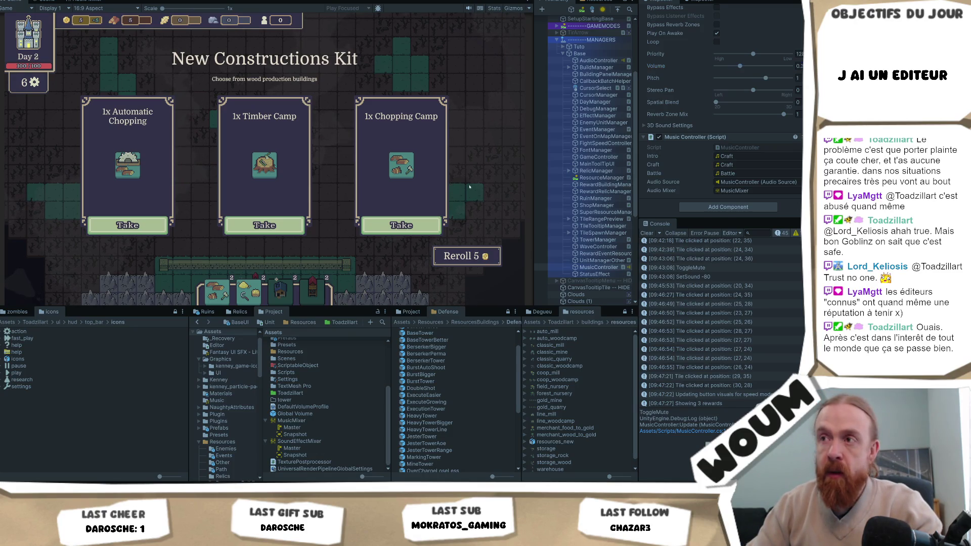
left_click(401, 225)
left_click(417, 214)
Toggle the music mute with M: on, off, then on again
key("m")
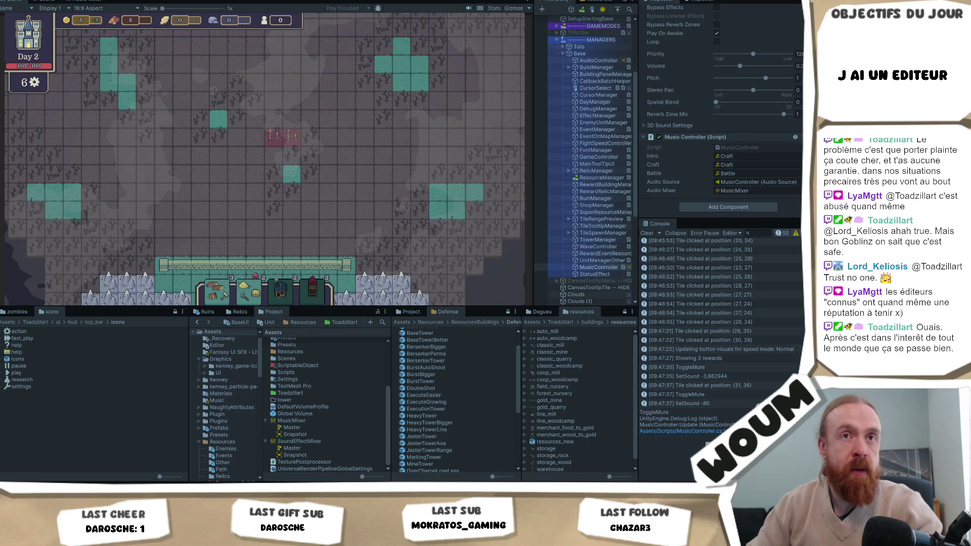
left_click(361, 196)
key("m")
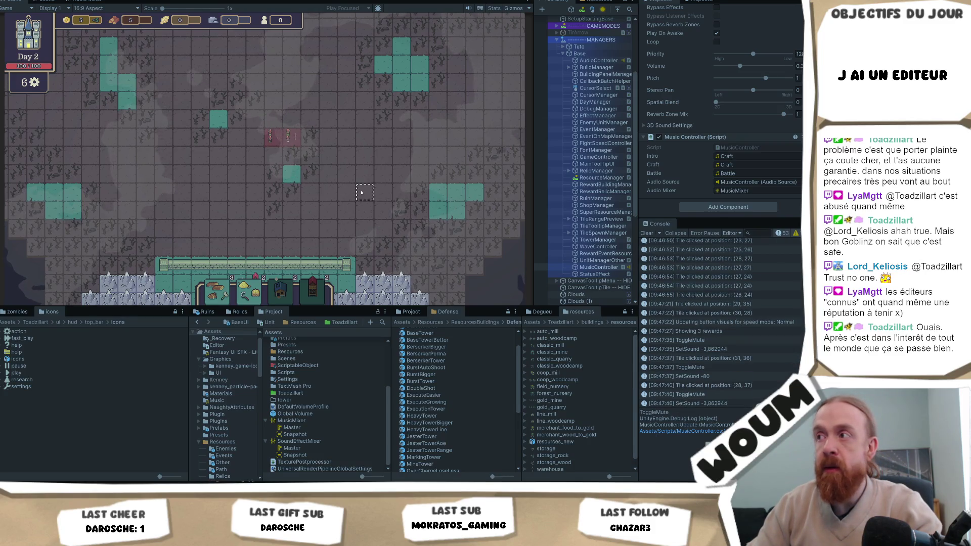
key("m")
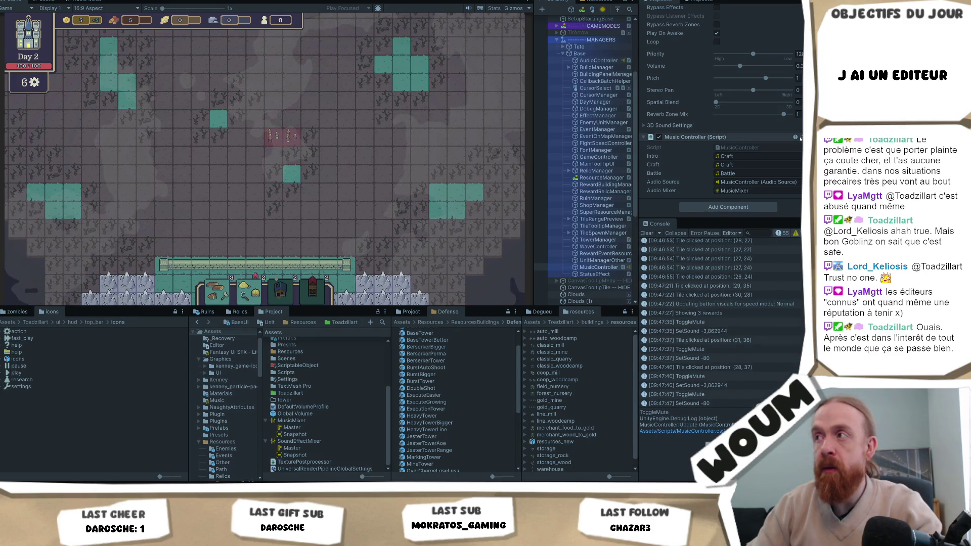
Nudge the volume slider and locate the mixer the music currently outputs to
mouse_move(739, 67)
left_mouse_down()
mouse_move(716, 67)
mouse_move(741, 67)
left_mouse_up()
scroll(752, 131, "up", 3)
left_click(750, 59)
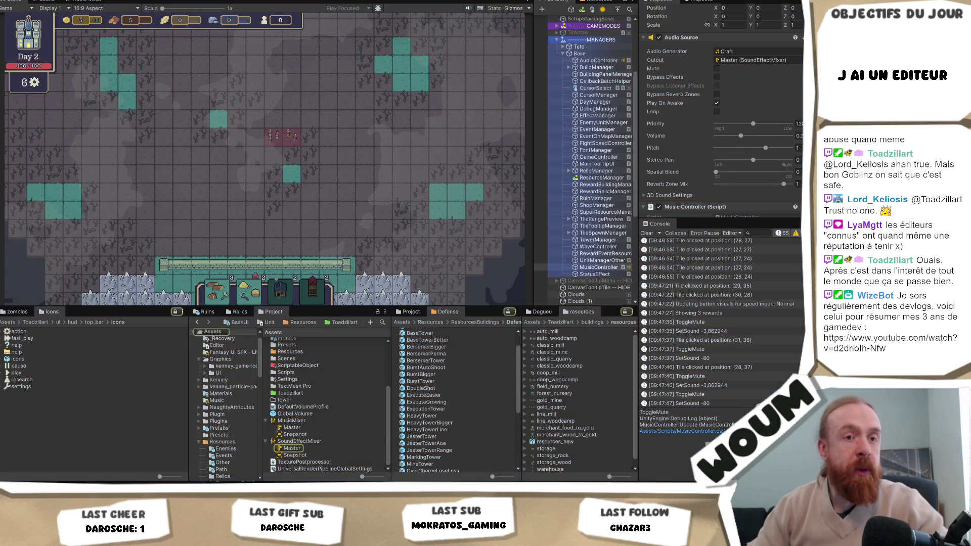
Route the Audio Source output to MusicMixer's Master group from the Audio Mixer window
left_click(83, 1)
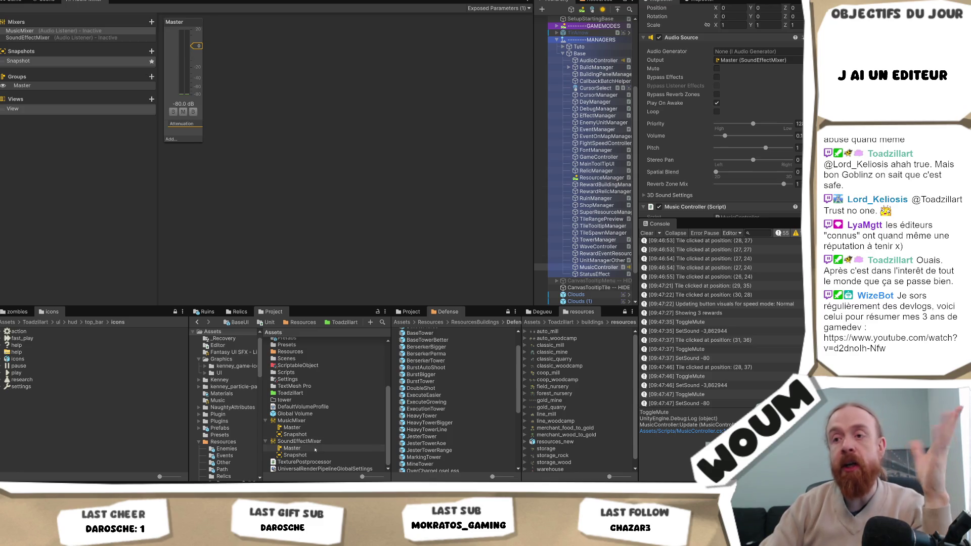
left_click_drag(310, 430, 744, 61)
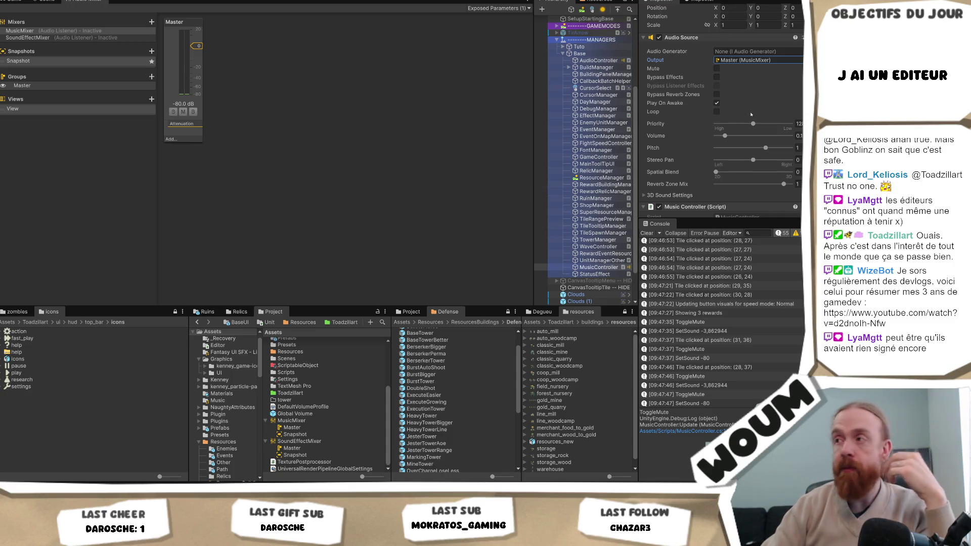
scroll(751, 114, "down", 3)
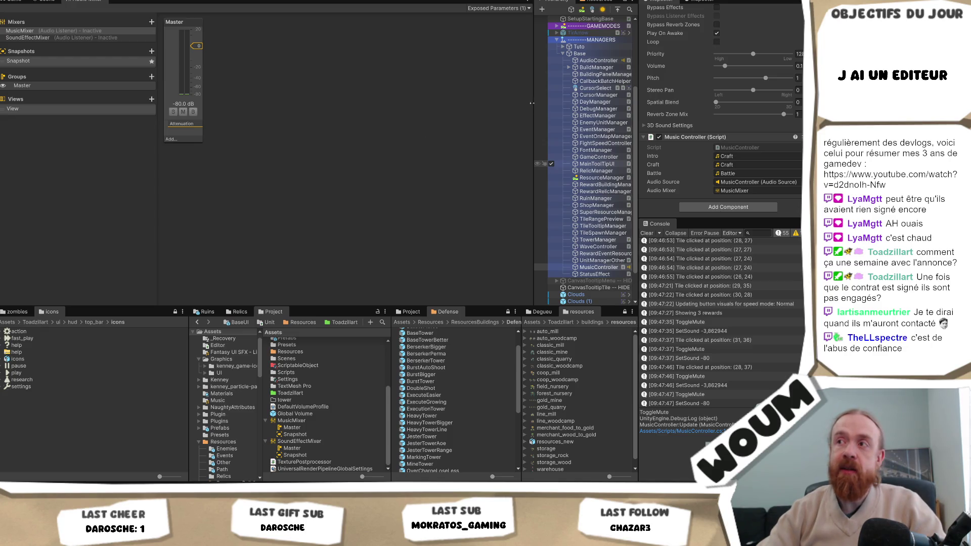
left_click_drag(531, 103, 512, 105)
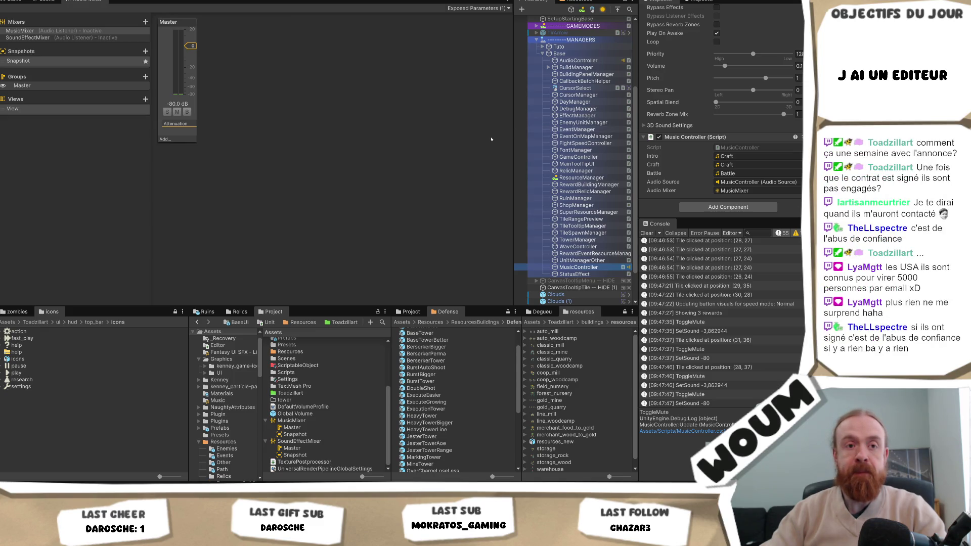
Widen the Hierarchy, narrow the Audio Mixer side list, and clear the selection
left_click_drag(514, 148, 496, 149)
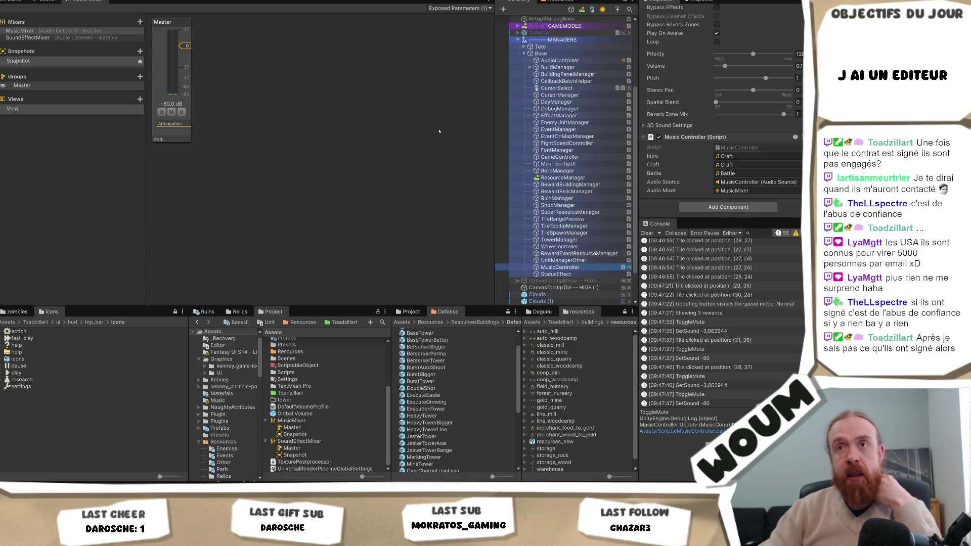
mouse_move(146, 154)
left_mouse_down()
mouse_move(103, 158)
mouse_move(137, 161)
left_mouse_up()
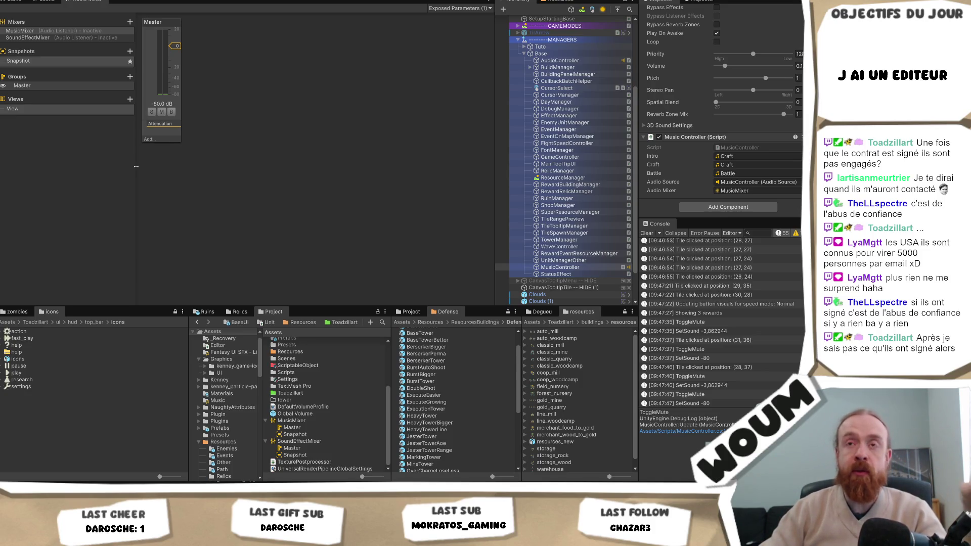
left_click_drag(136, 168, 130, 165)
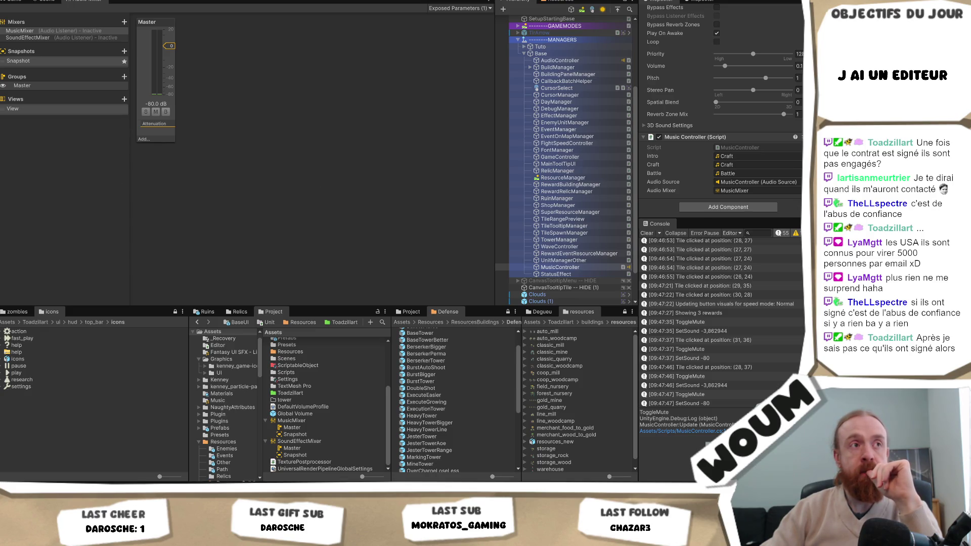
left_click(211, 206)
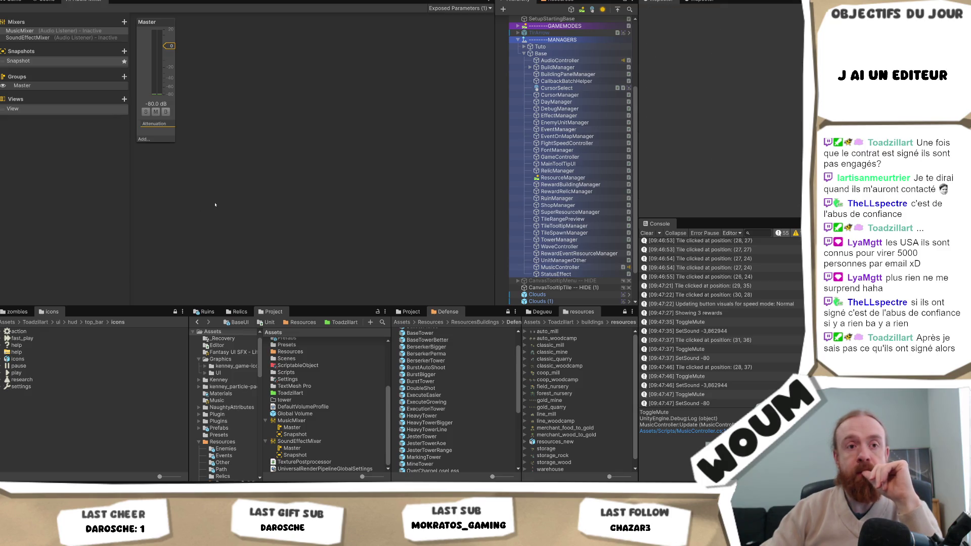
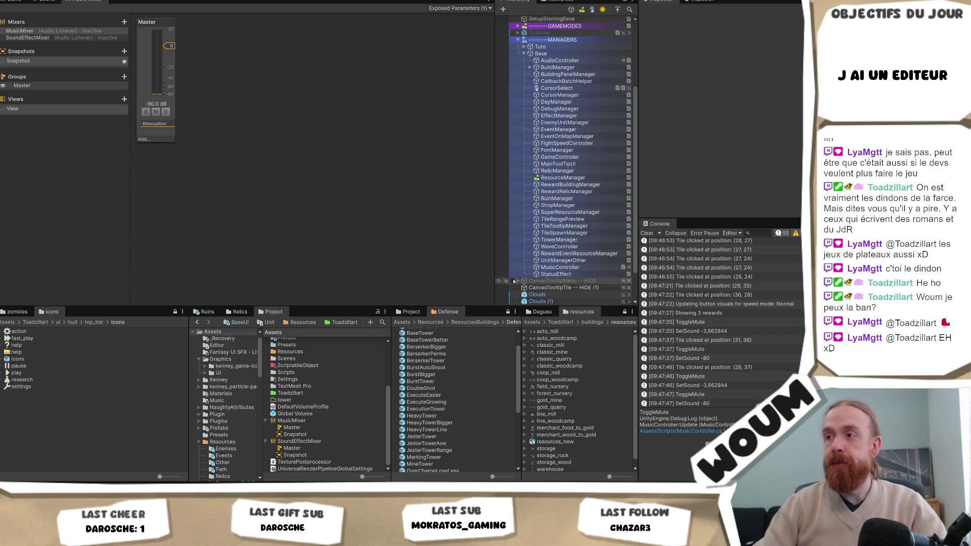
Select MusicController and ping its Audio Source's output group and MusicMixer asset
left_click(573, 268)
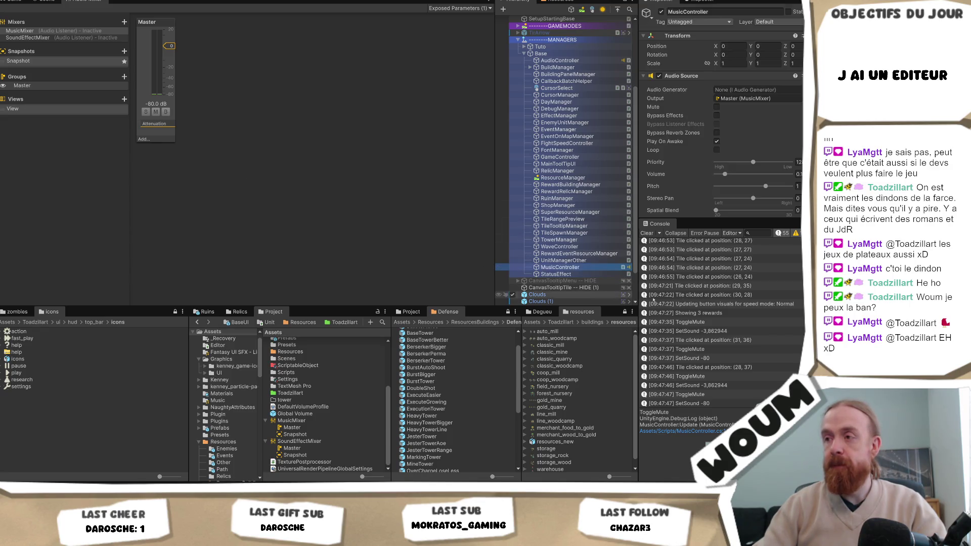
left_click(784, 99)
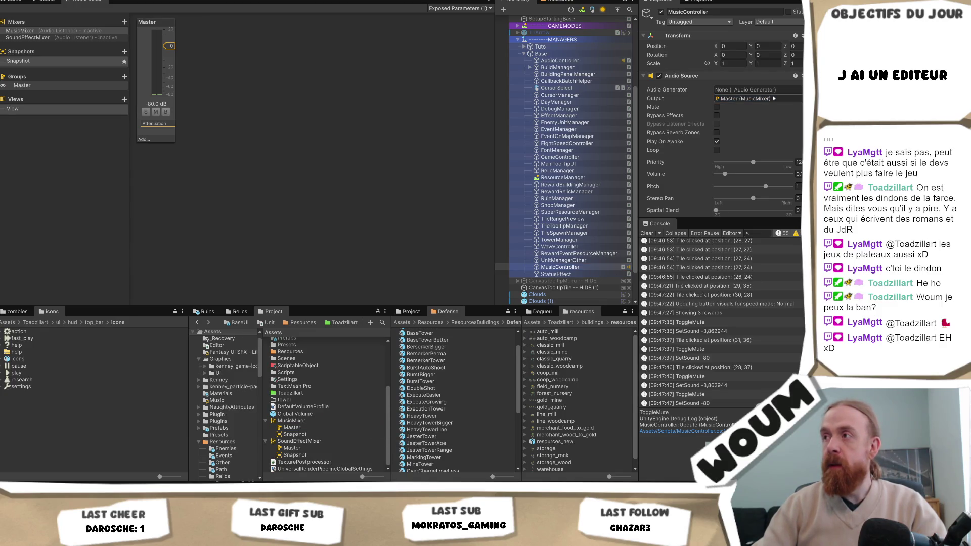
scroll(773, 131, "down", 5)
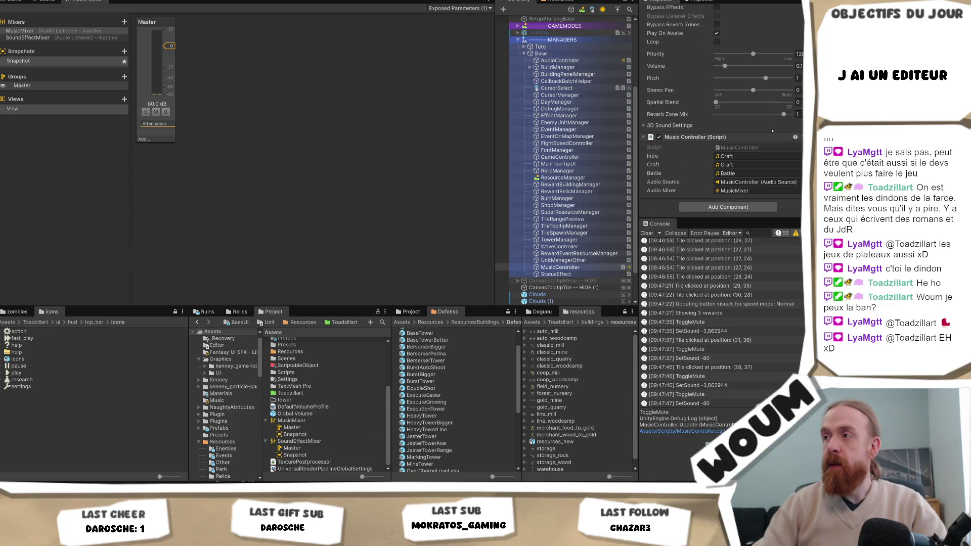
left_click(756, 192)
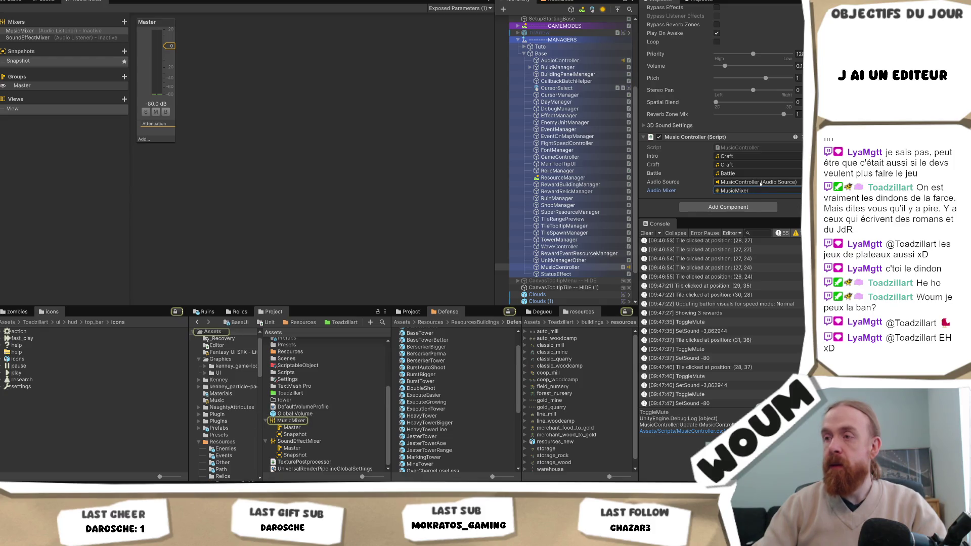
left_click(760, 183)
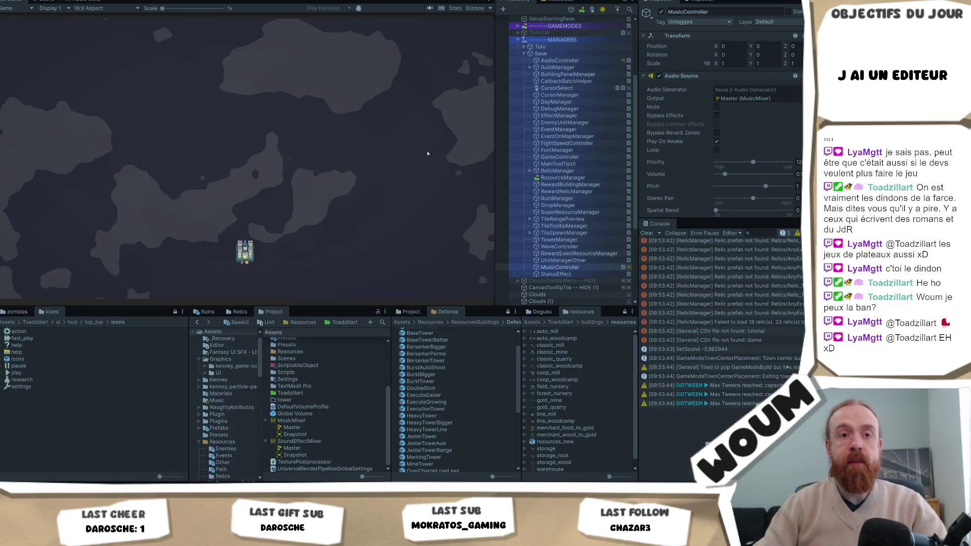
Click several tiles on the running game's map
left_click(387, 188)
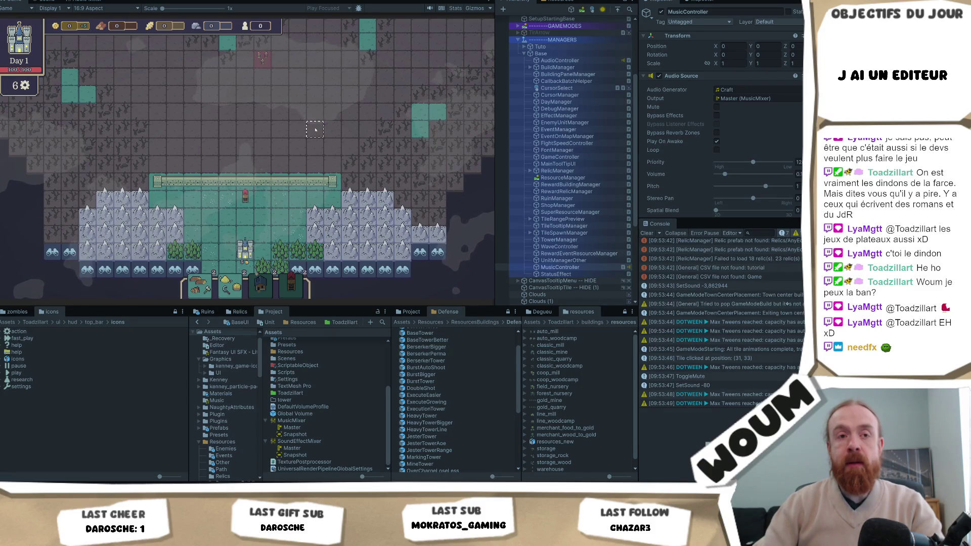
left_click(418, 128)
left_click(419, 94)
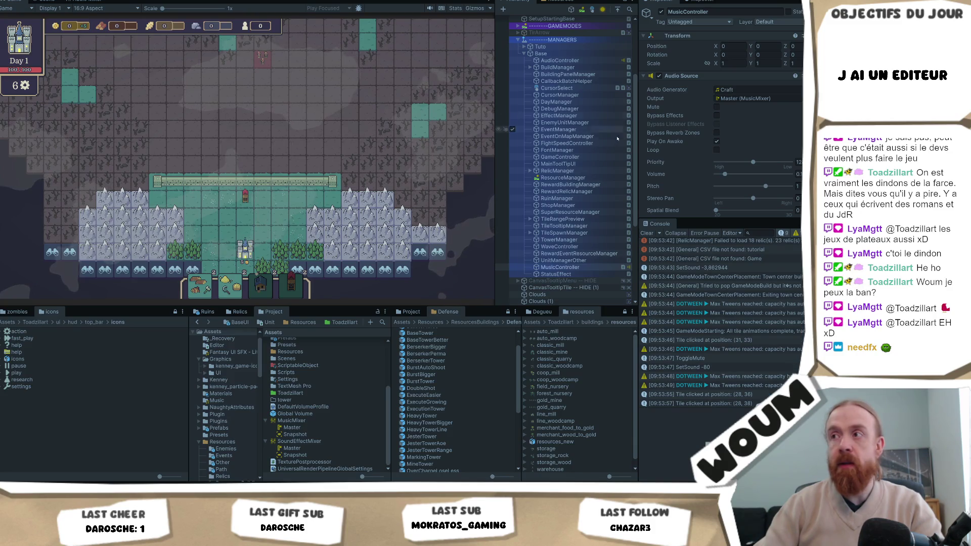
scroll(757, 153, "down", 5)
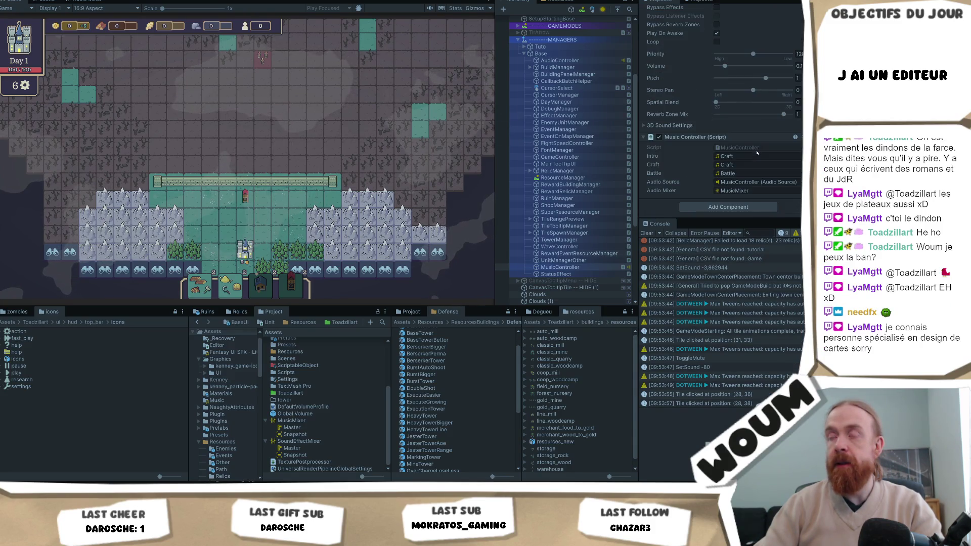
scroll(757, 152, "up", 3)
Raise the music volume to about 0.8, toggling mute with M along the way
left_click(745, 135)
left_click(319, 171)
key("m")
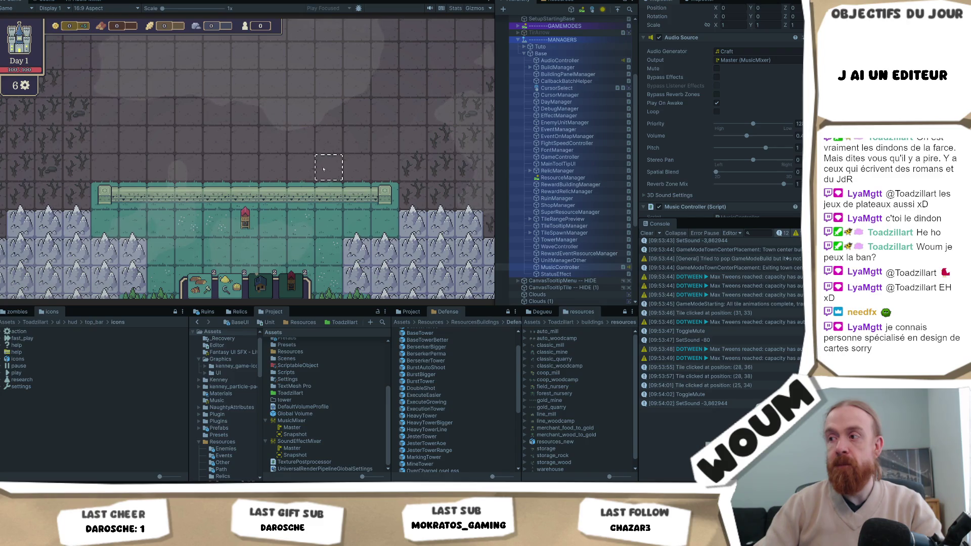
left_click(325, 168)
left_click(775, 136)
left_click_drag(774, 137, 780, 137)
Check the forest tiles near the castle
left_click(117, 219)
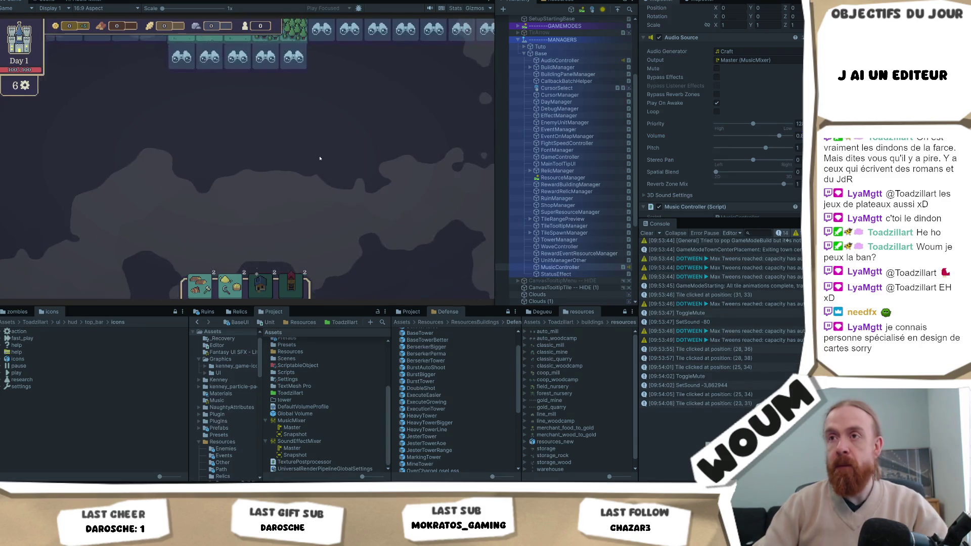
left_click(281, 130)
scroll(293, 132, "up", 3)
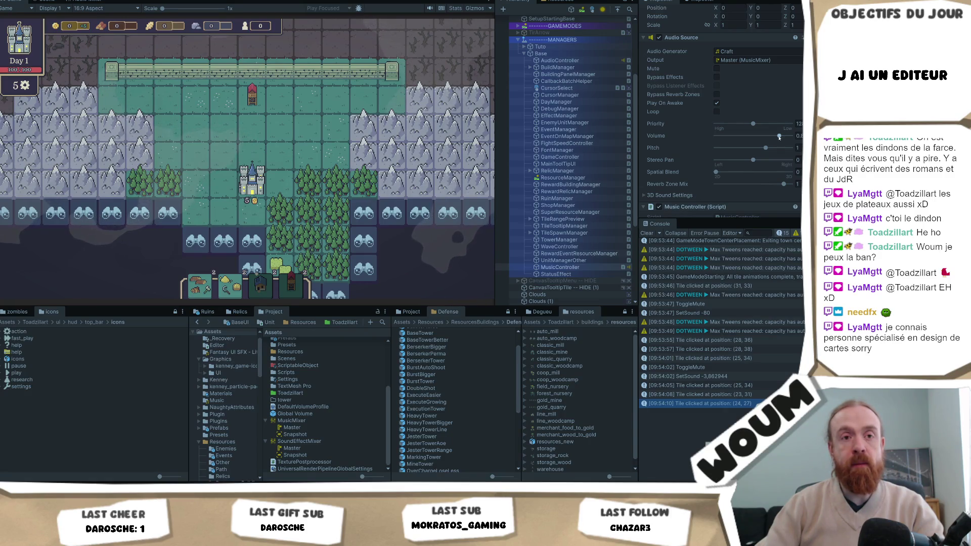
Push the music volume to 1, drop it to about 0.1, then return it to 1
left_click_drag(779, 136, 792, 136)
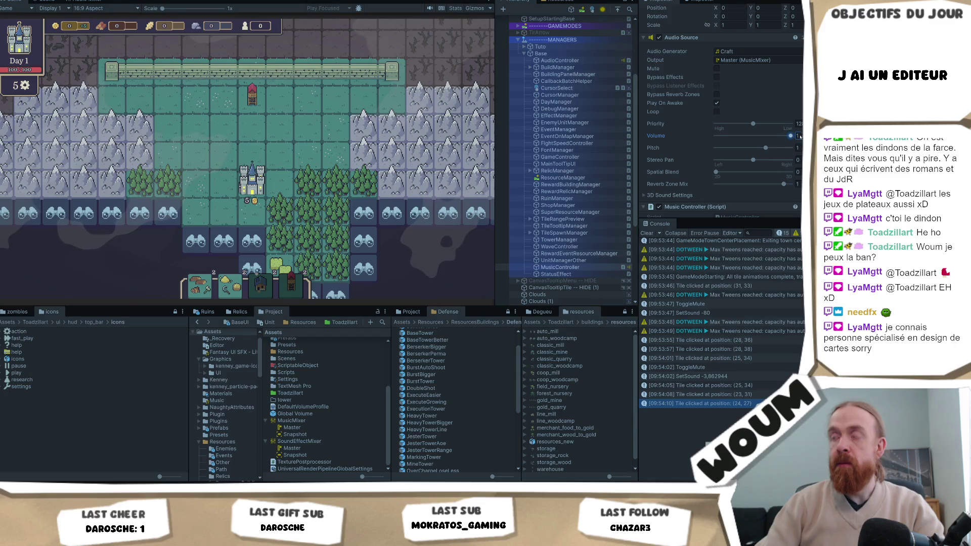
left_click(726, 136)
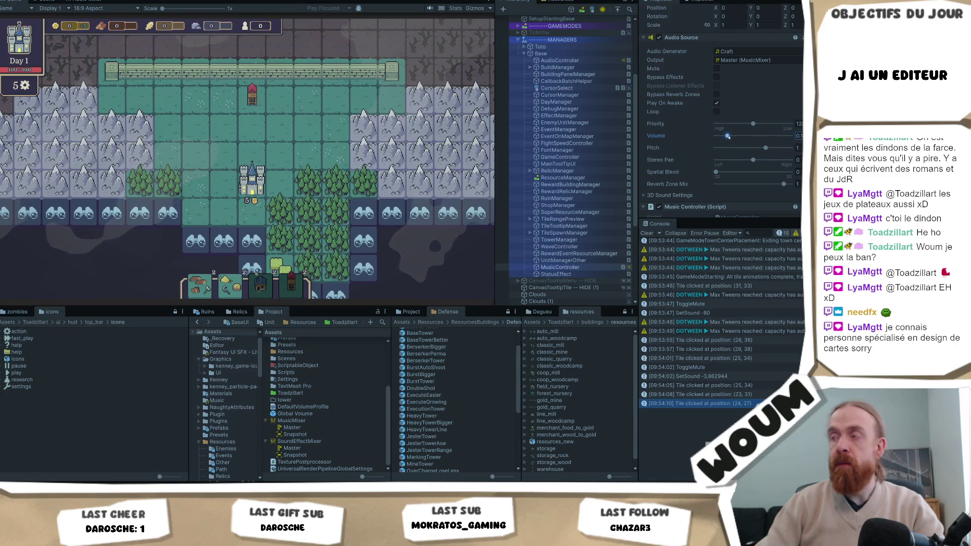
left_click(280, 147)
left_click(790, 135)
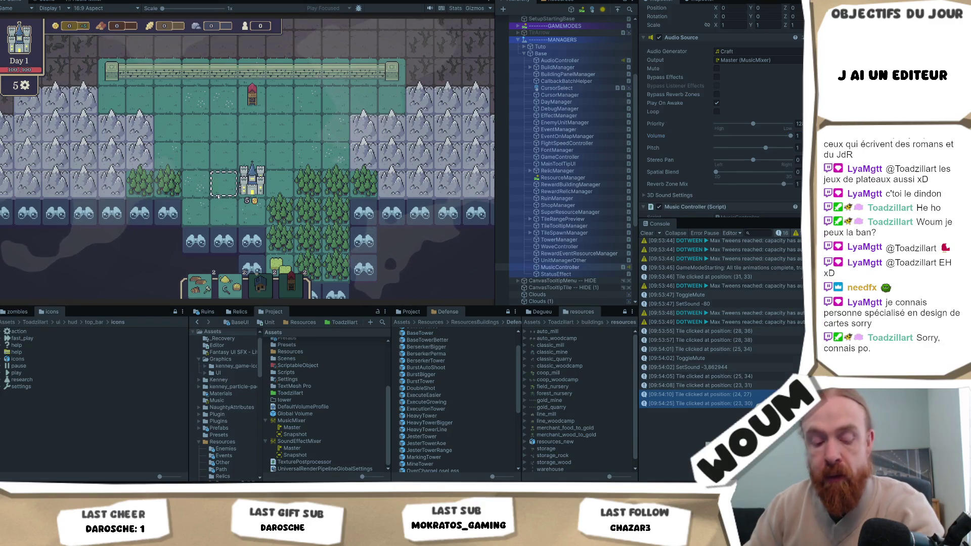
Click tiles (21, 29) and (23, 30), mute with M, and click the castle for wood
left_click(220, 202)
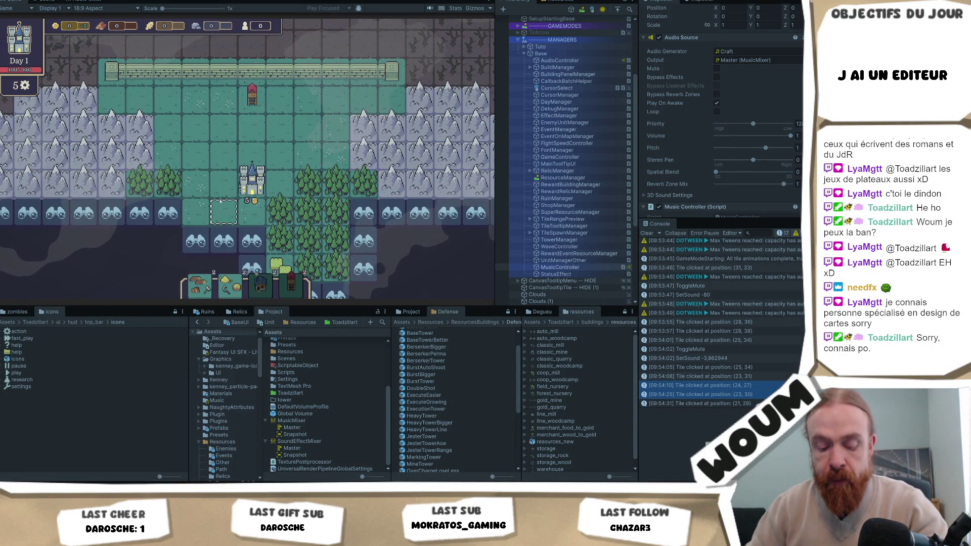
key("m")
key("m")
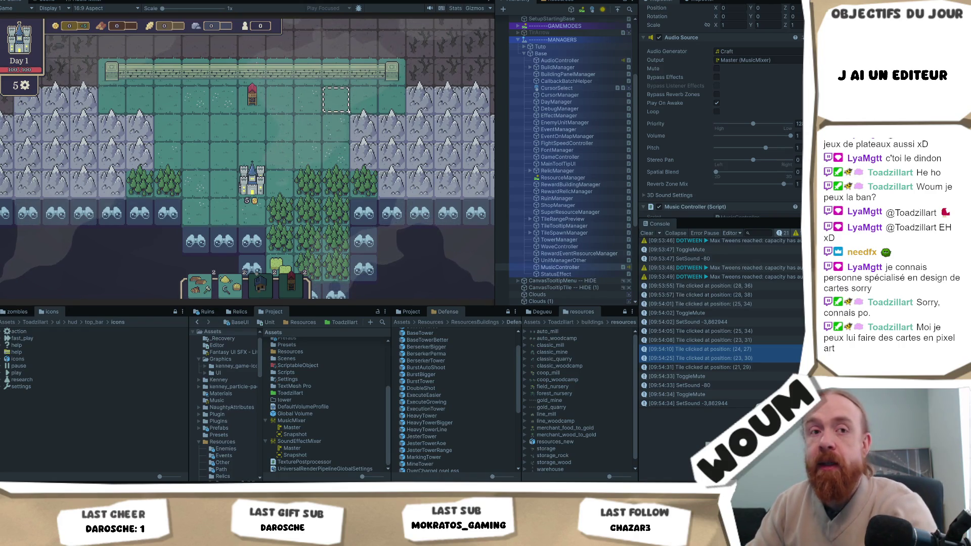
left_click(307, 217)
left_click(146, 167)
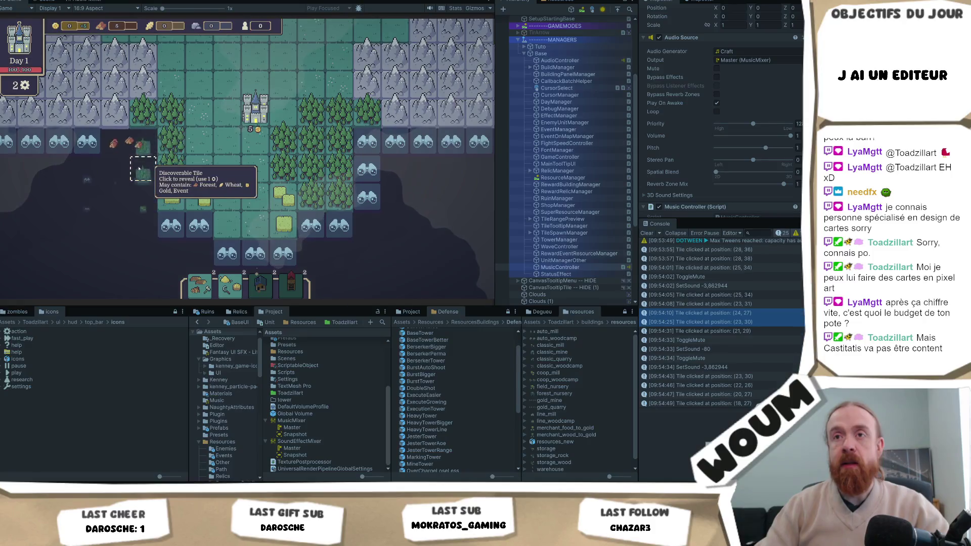
Click the castle to collect wood
left_click(253, 127)
left_click(238, 164)
scroll(229, 193, "down", 2)
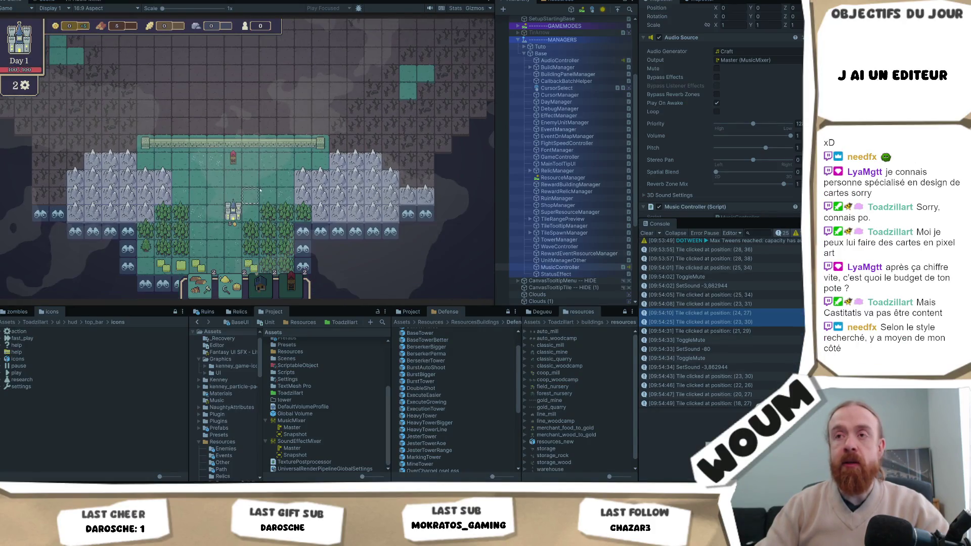
scroll(306, 220, "up", 2)
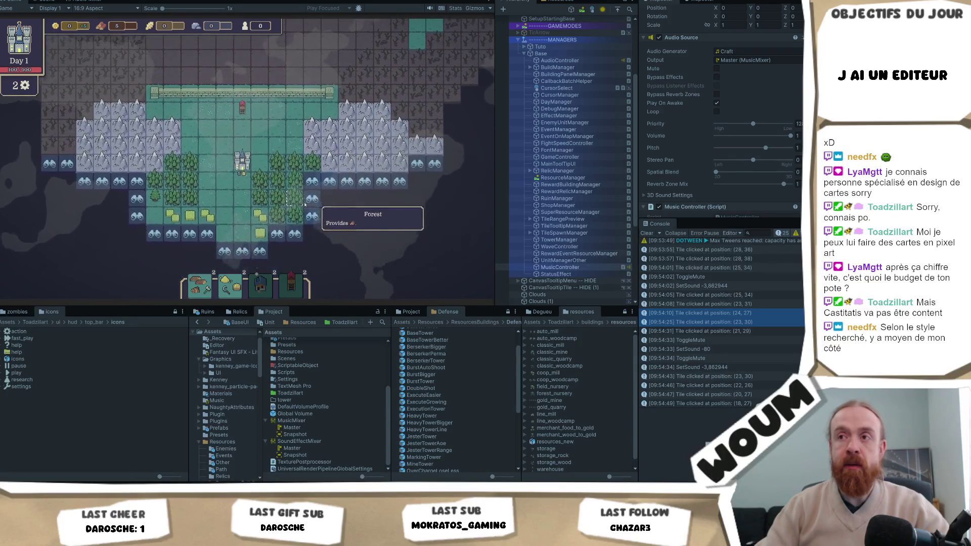
Reveal the discoverable tile as forest, then stop play mode with Ctrl+P
left_click(303, 202)
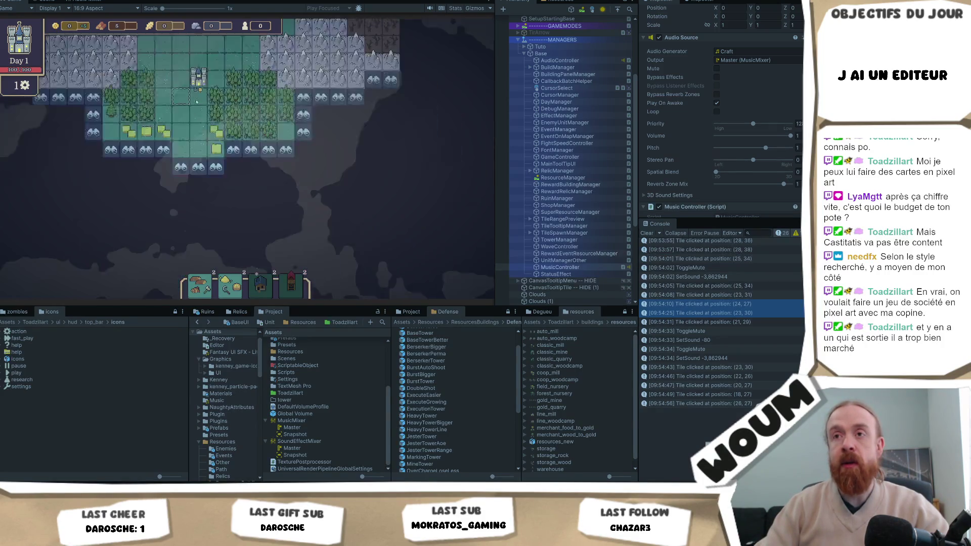
mouse_move(223, 183)
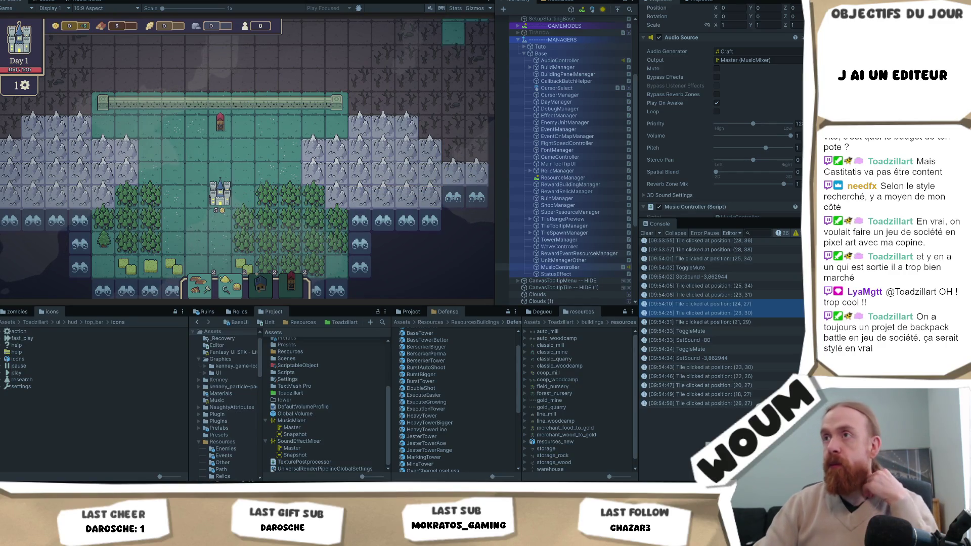
key("ctrl+p")
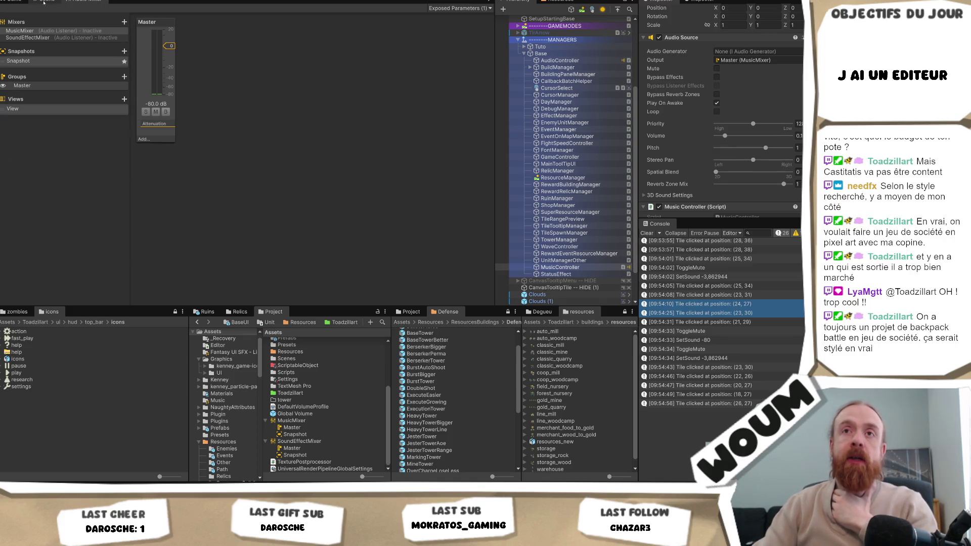
Switch from the Audio Mixer to the Game view to start a fresh play session
left_click(11, 1)
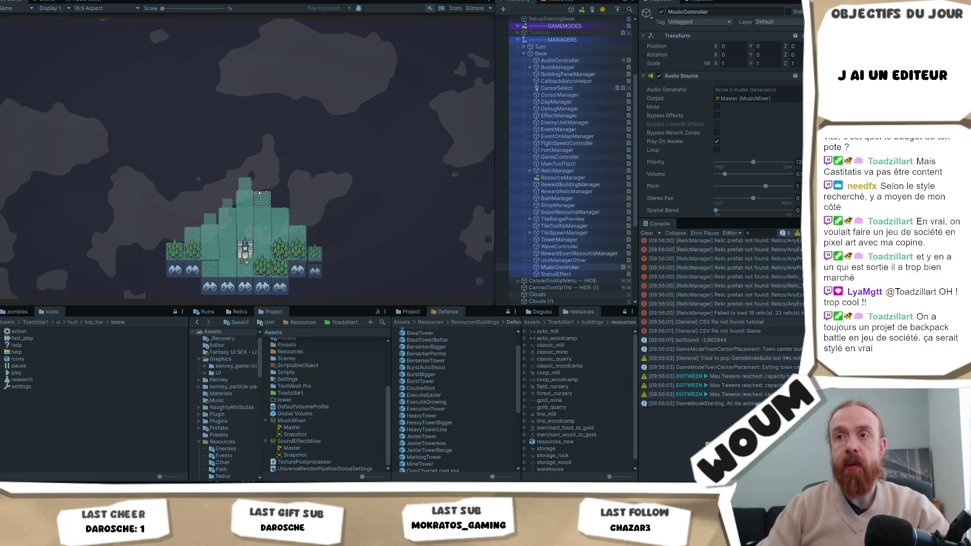
Take the Automatic Chopping building and click map tiles, including (23, 34), until Day 14
left_click(253, 214)
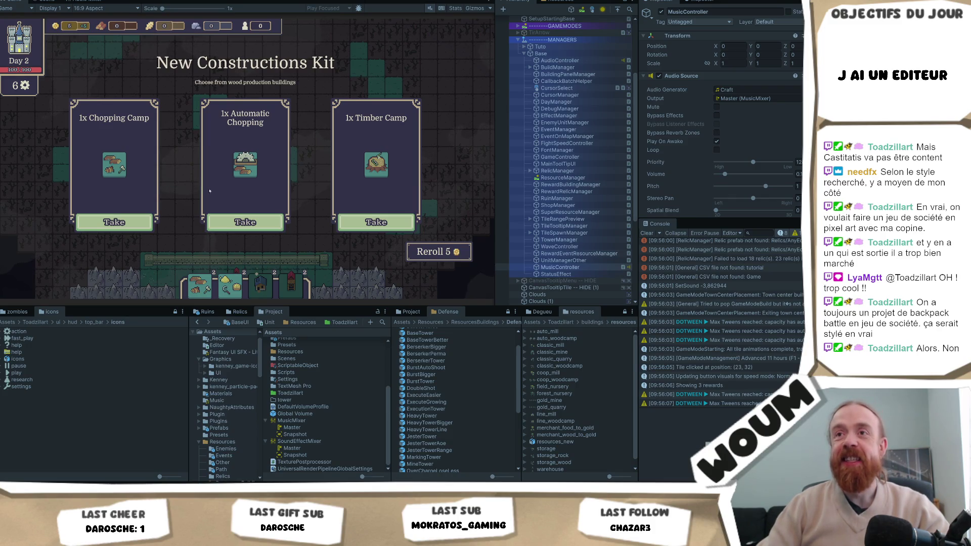
left_click(250, 227)
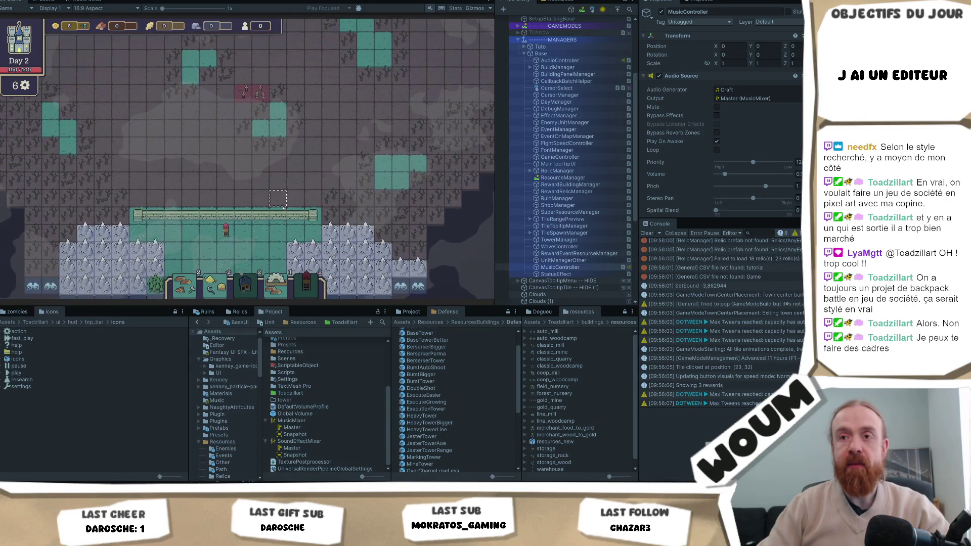
mouse_move(221, 286)
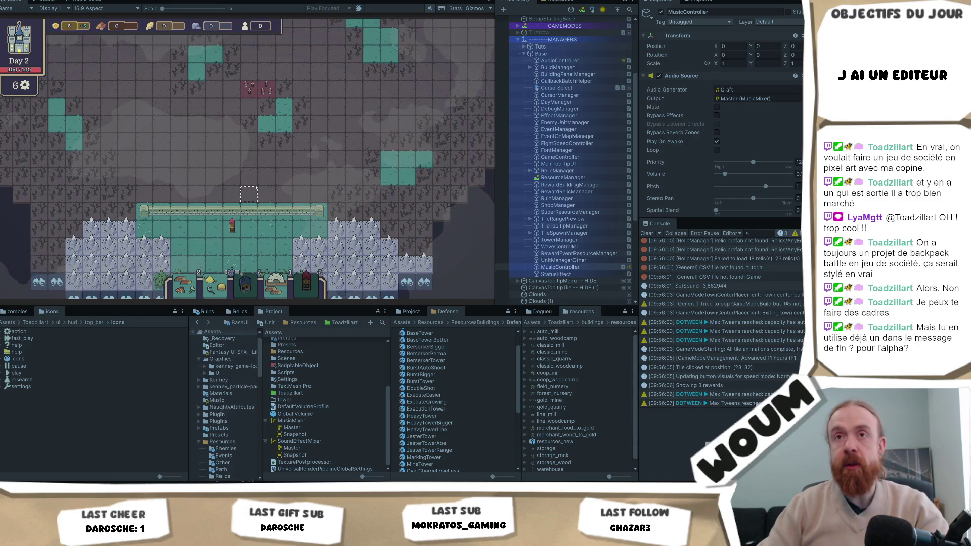
left_click(256, 185)
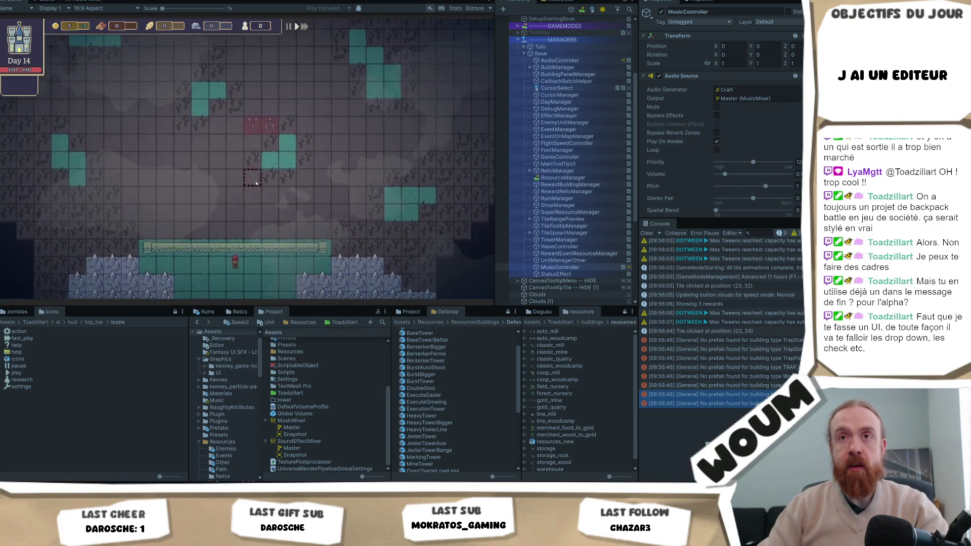
Take trap cards from five successive construction kits to reach the End of the Playtest
left_click(248, 223)
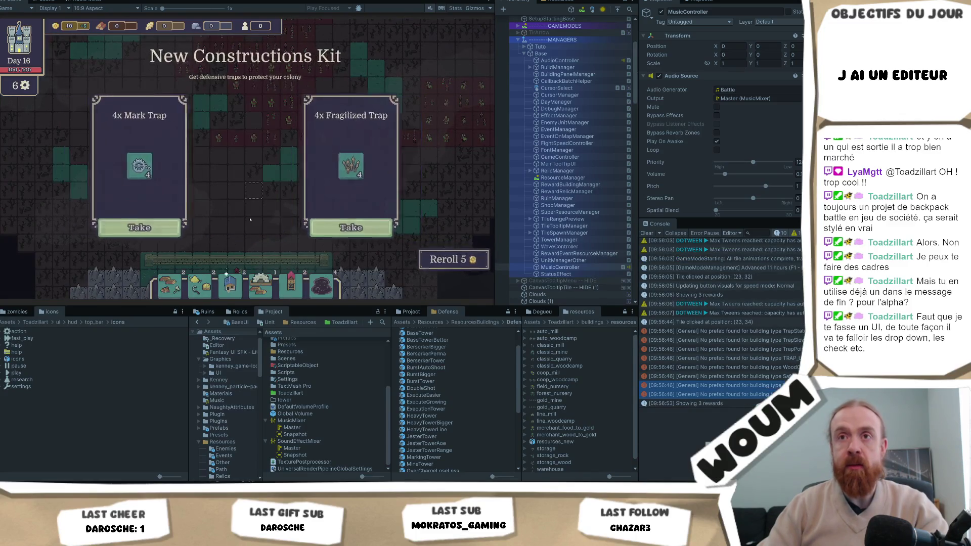
left_click(250, 221)
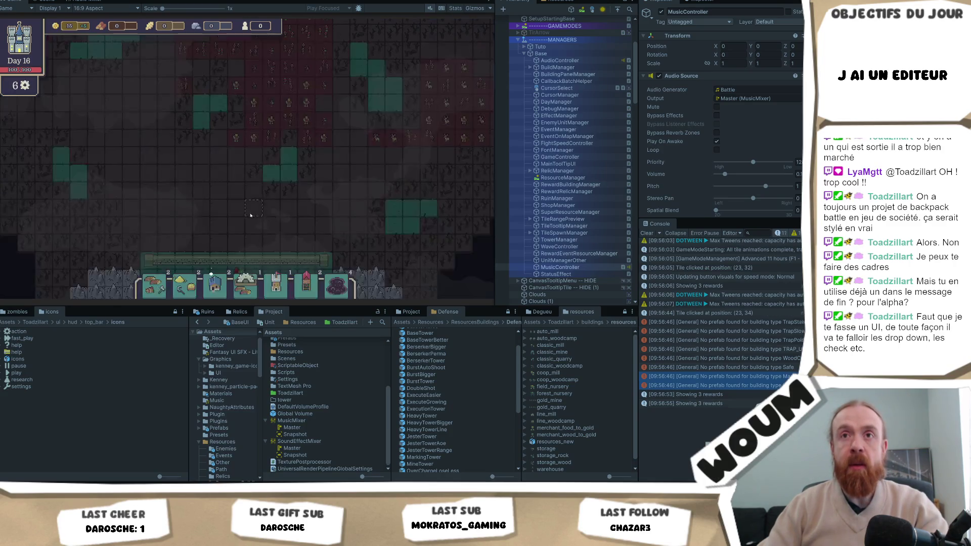
left_click(254, 222)
left_click(254, 222)
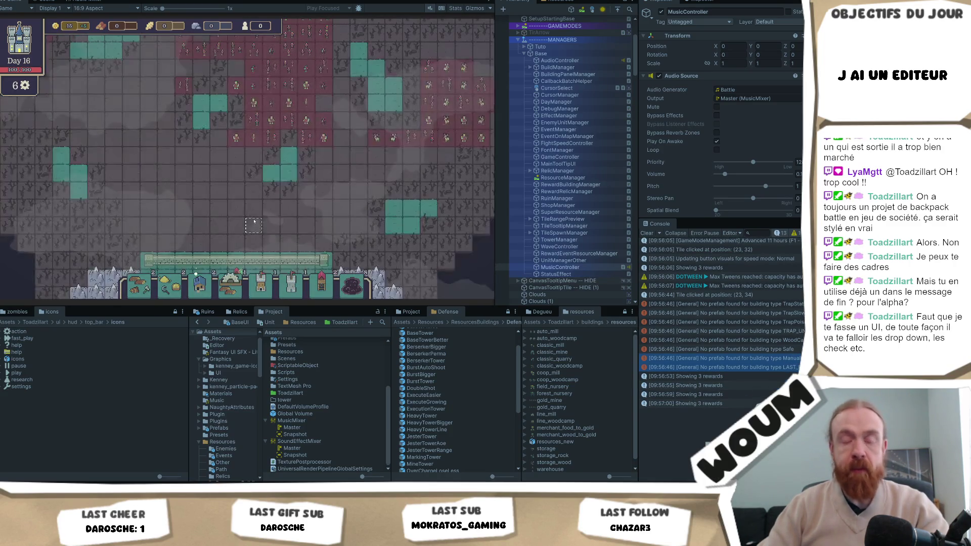
left_click(254, 222)
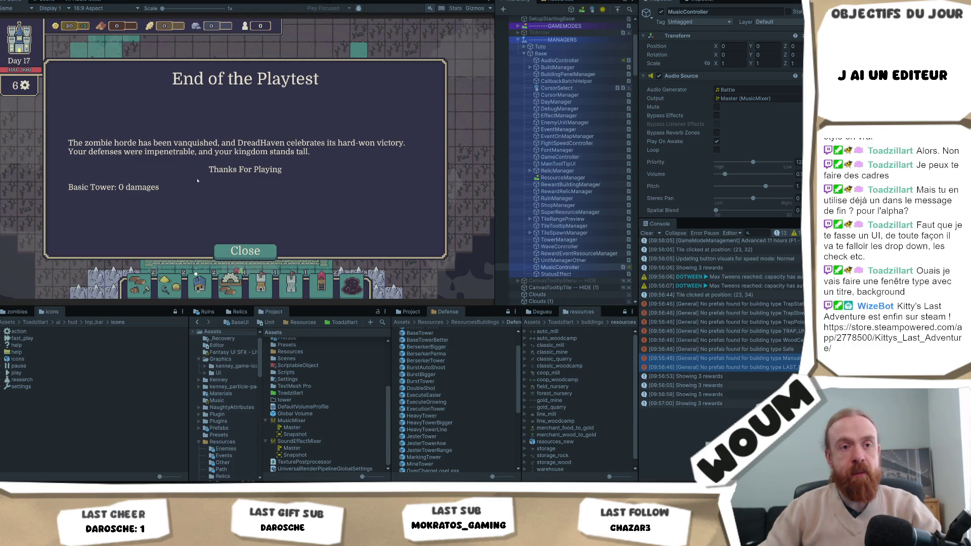
Try closing the End of the Playtest dialog with its Close button
left_click(149, 203)
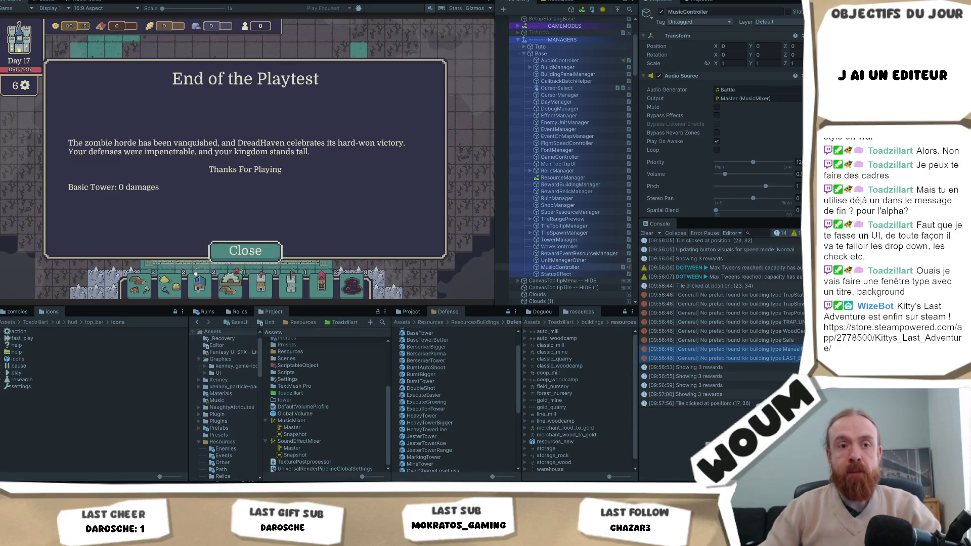
left_click(245, 251)
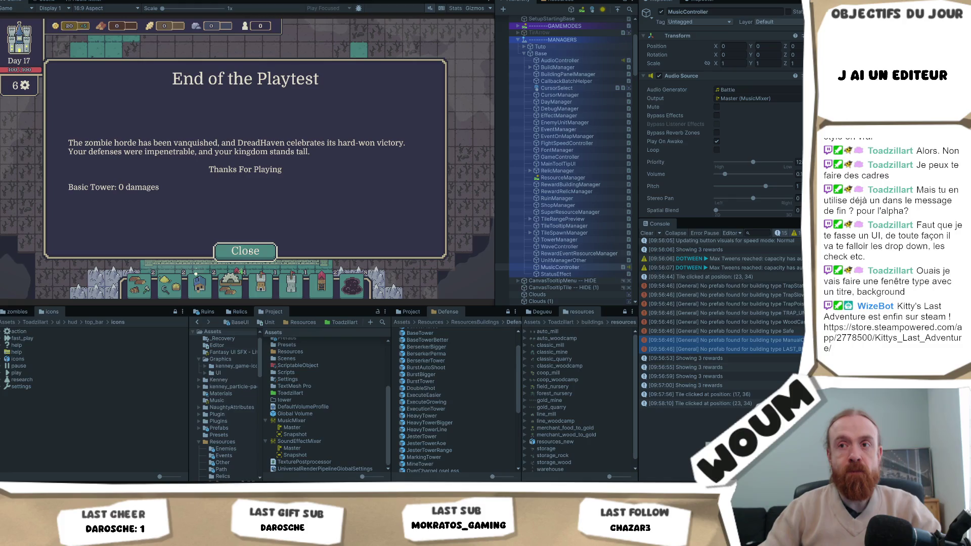
left_click(253, 249)
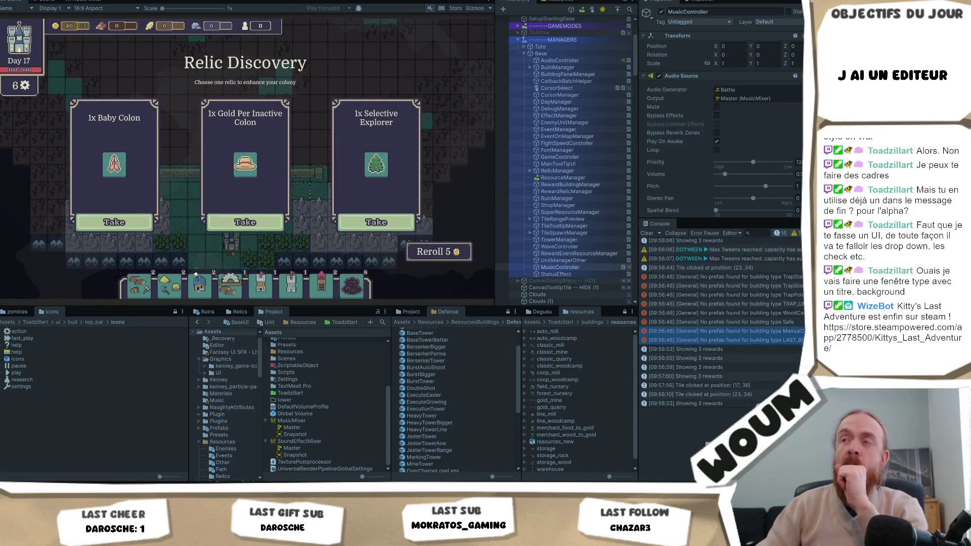
Stop the running game with Ctrl+P
key("ctrl+p")
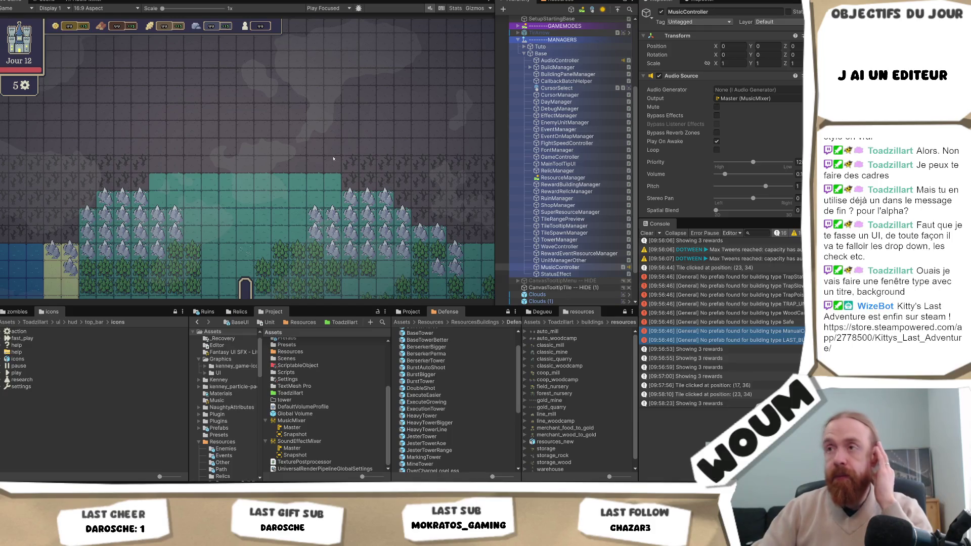
scroll(555, 78, "up", 3)
Collapse MANAGERS, select CanvasLose, and expand it and its Scaler to show Background, TitleEvent, DescriptionEvent and Close
scroll(554, 81, "up", 3)
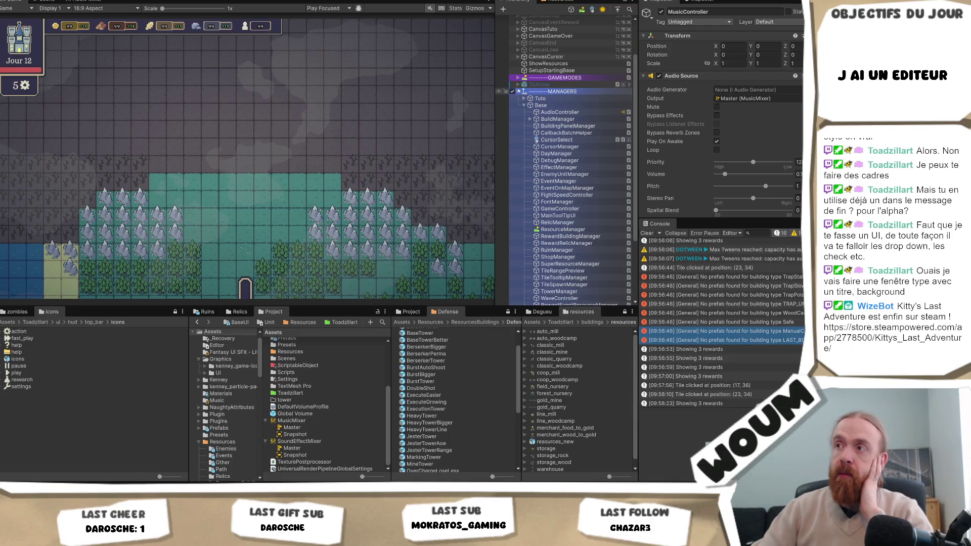
key("Left")
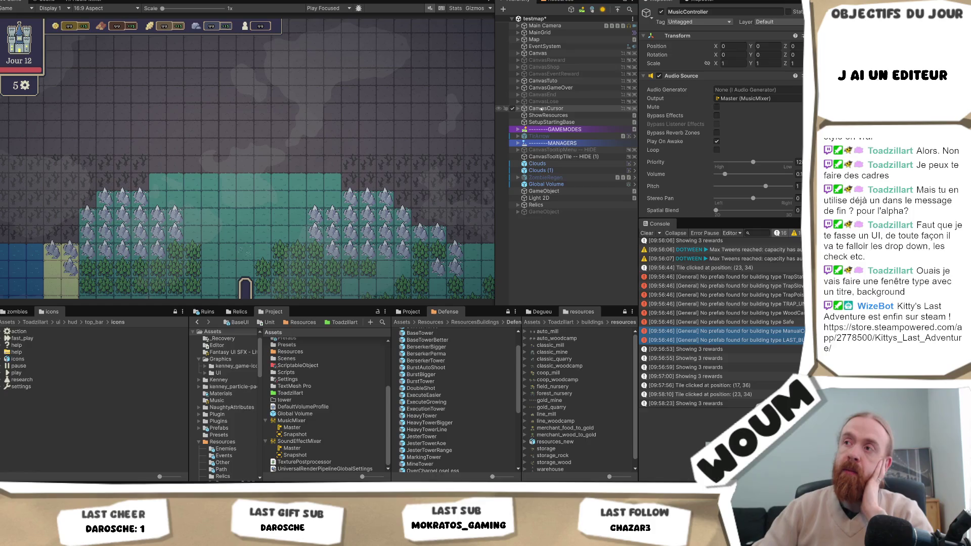
left_click(540, 103)
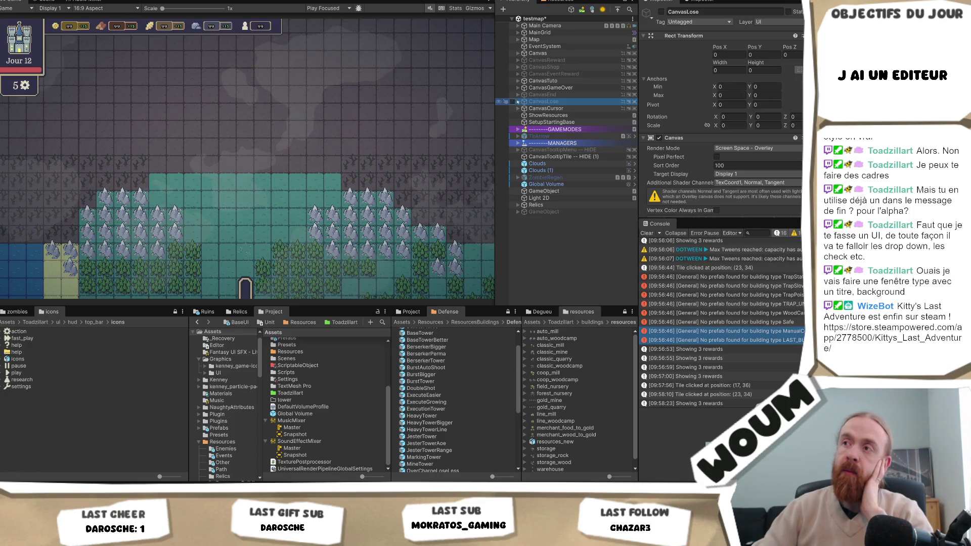
left_click(517, 101)
left_click(523, 108)
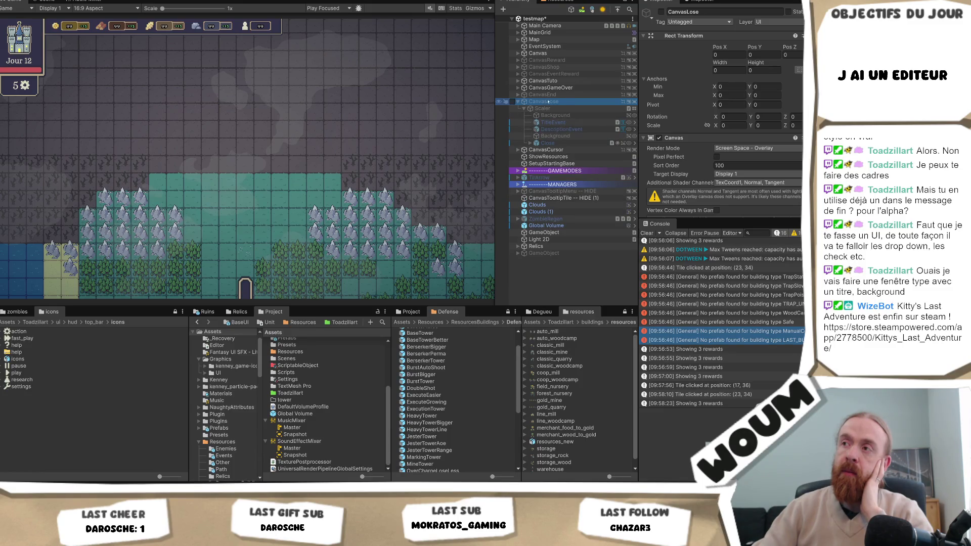
scroll(740, 119, "down", 5)
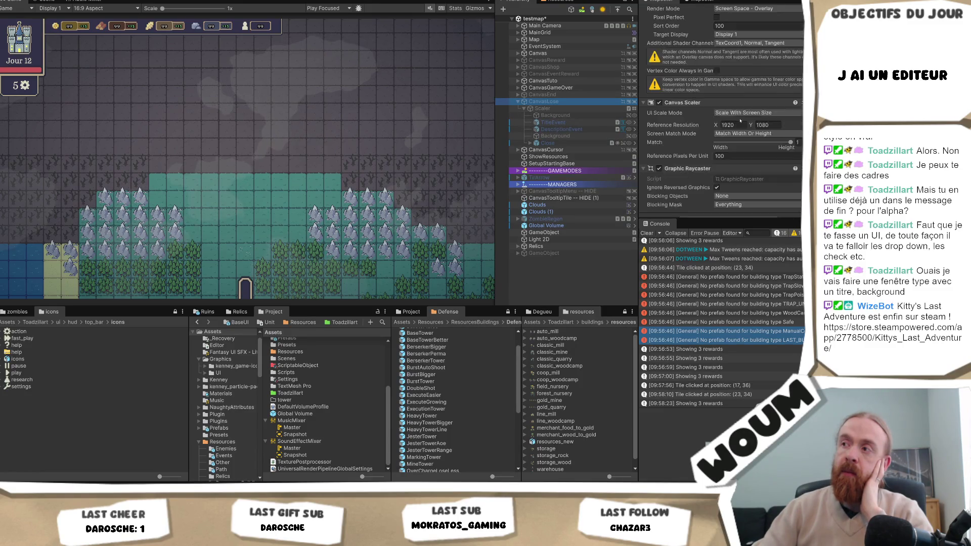
scroll(740, 120, "up", 5)
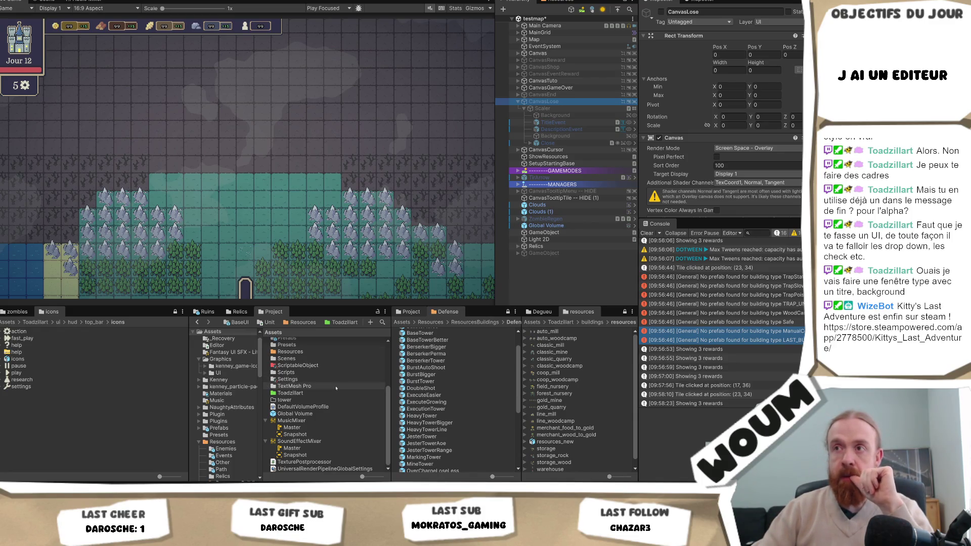
Open the Assets > Prefabs folder in the Project window
scroll(334, 388, "up", 5)
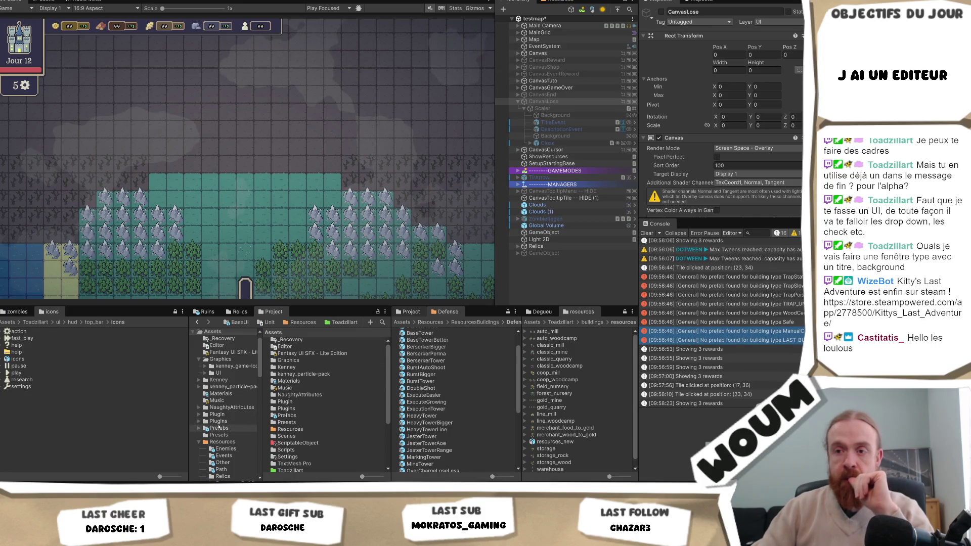
left_click(219, 427)
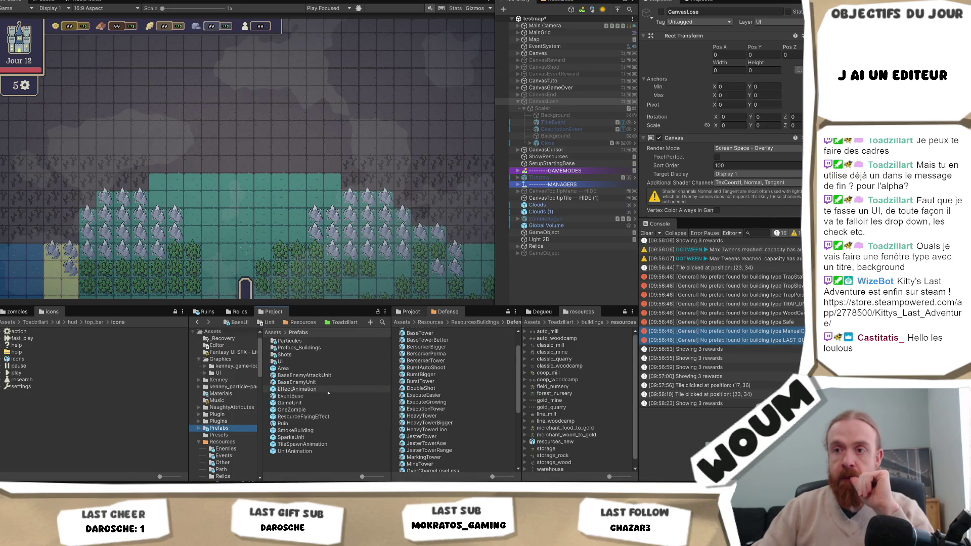
Open the Prefabs/UI folder and expand CanvasEnd down to its Scaler's children
double_click(295, 361)
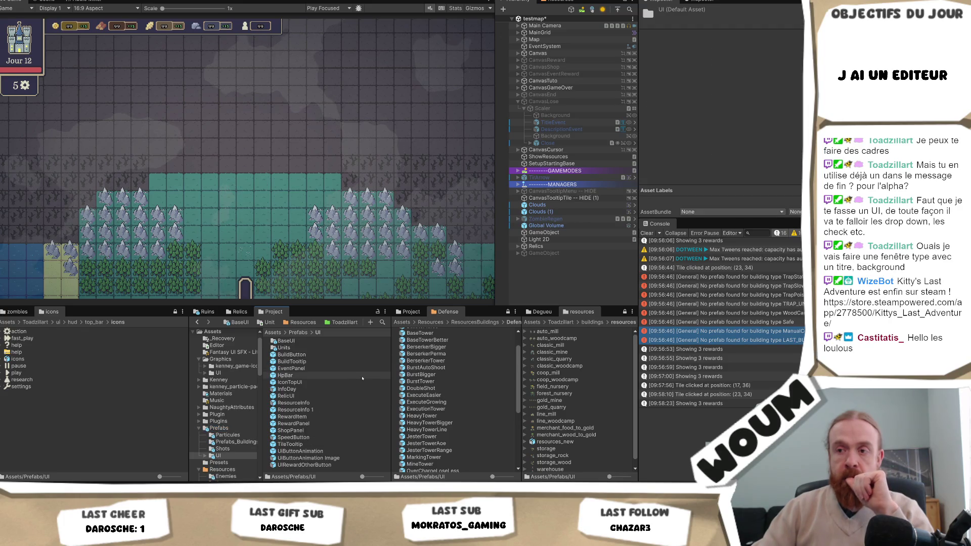
left_click(559, 96)
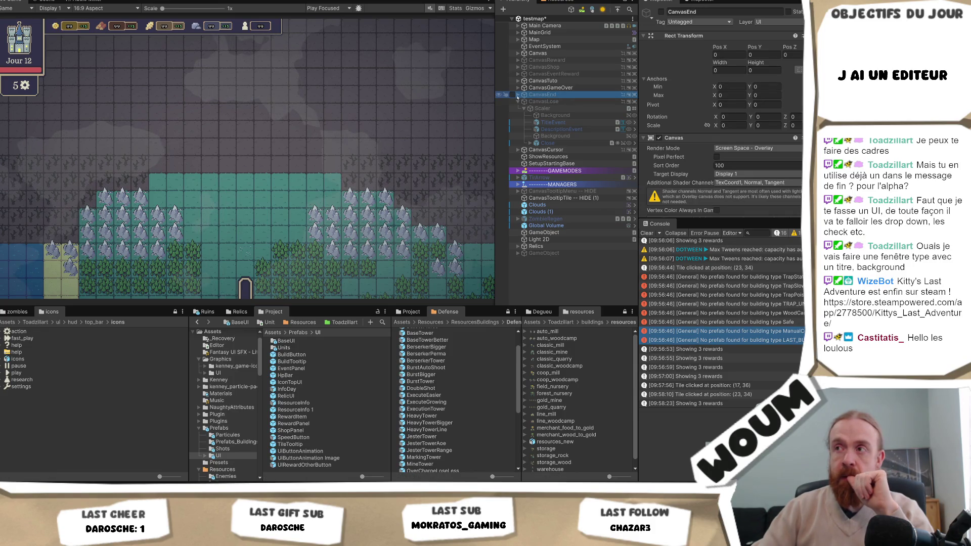
left_click(517, 95)
left_click(524, 101)
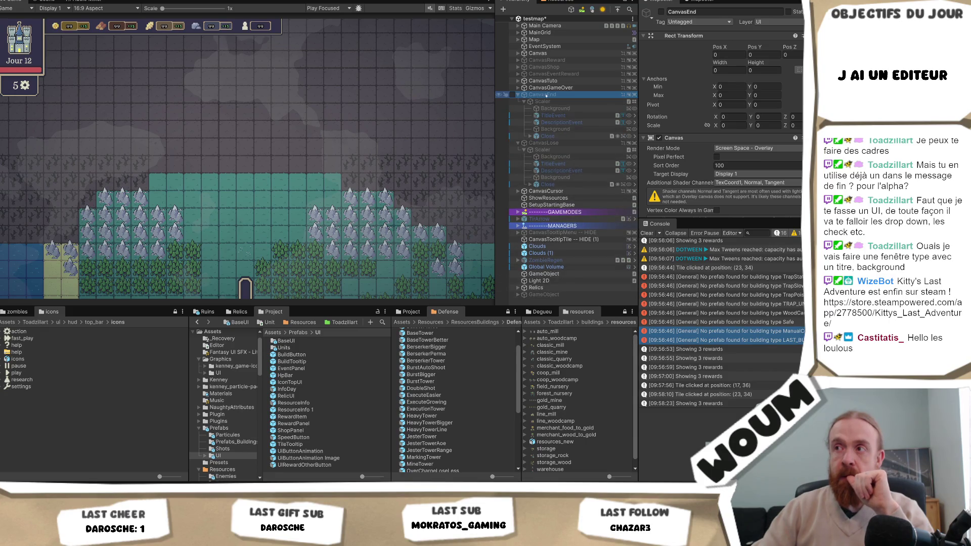
scroll(445, 394, "up", 1)
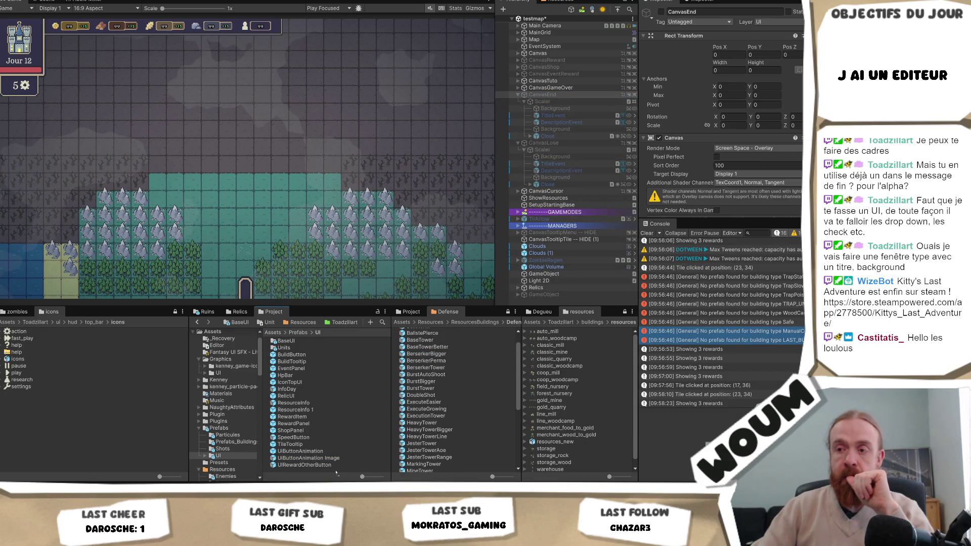
Make a prefab from CanvasEnd in Prefabs/UI, rename it CanvasGeneral, and drag it toward the scene
left_click_drag(338, 471, 338, 471)
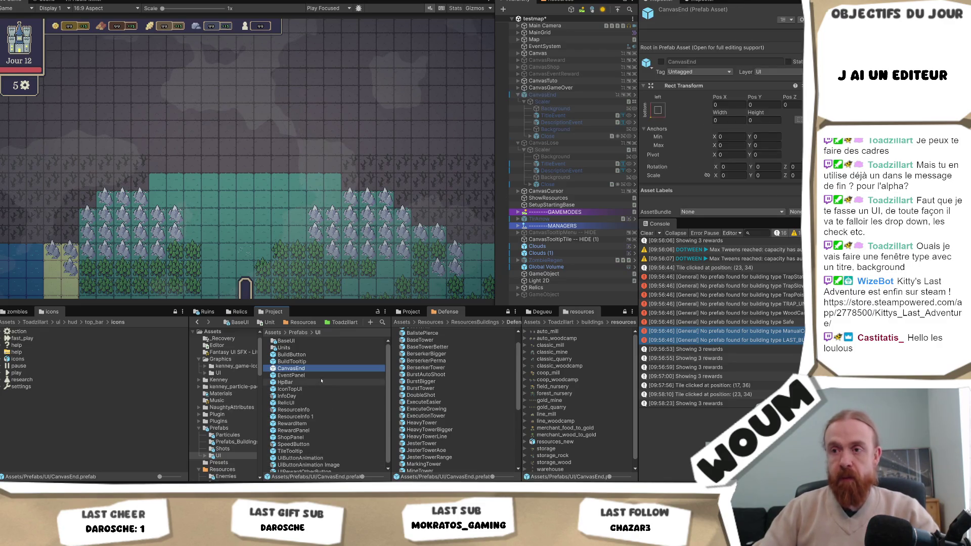
key("F2")
key("End")
key("BackSpace")
key("BackSpace")
key("BackSpace")
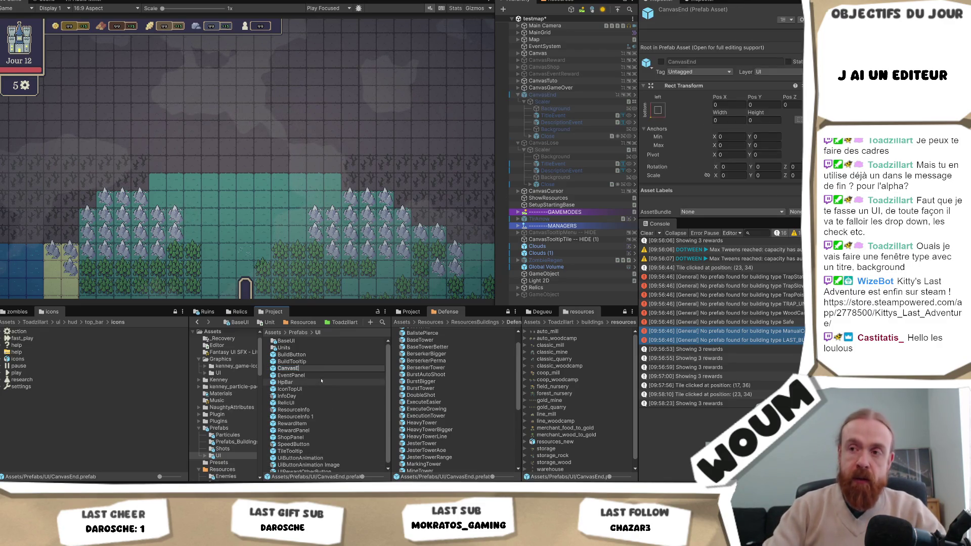
type("UI")
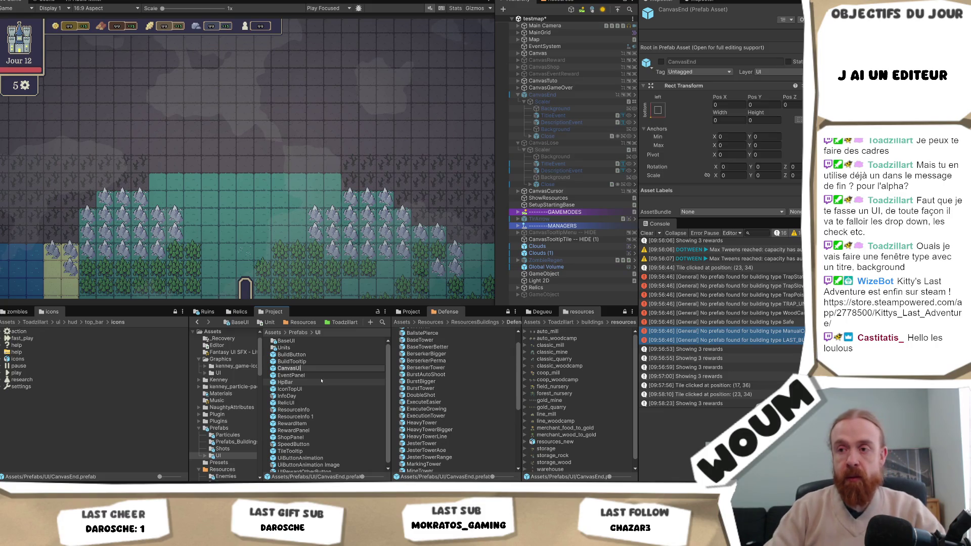
key("BackSpace")
key("BackSpace")
type("General")
key("Return")
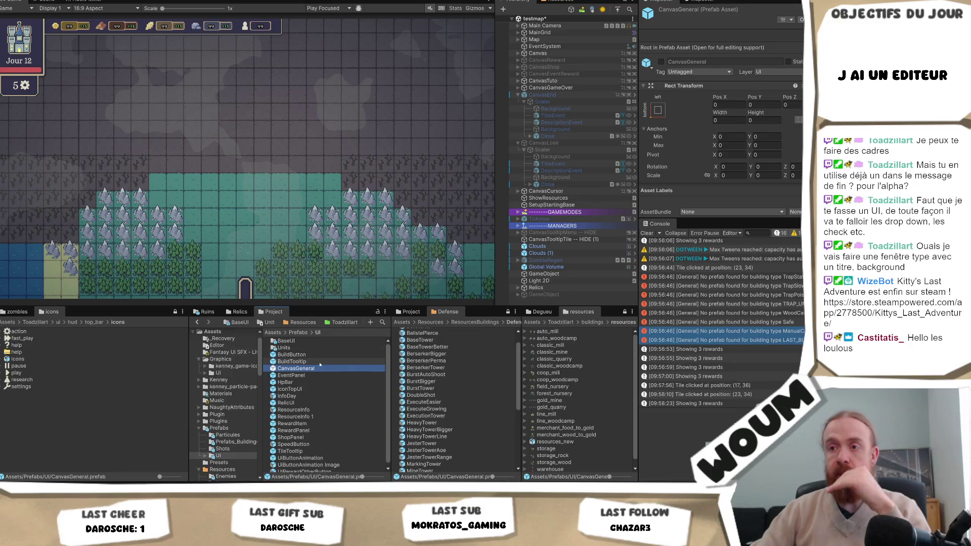
left_click_drag(354, 368, 549, 89)
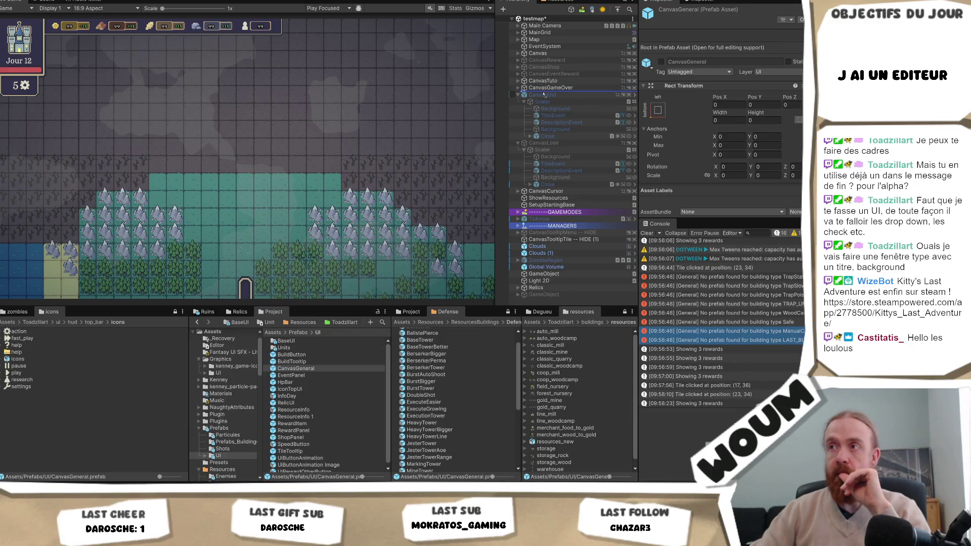
Place a CanvasGeneral instance above CanvasEnd and expand it down to the Scaler's children
left_click_drag(543, 95, 542, 95)
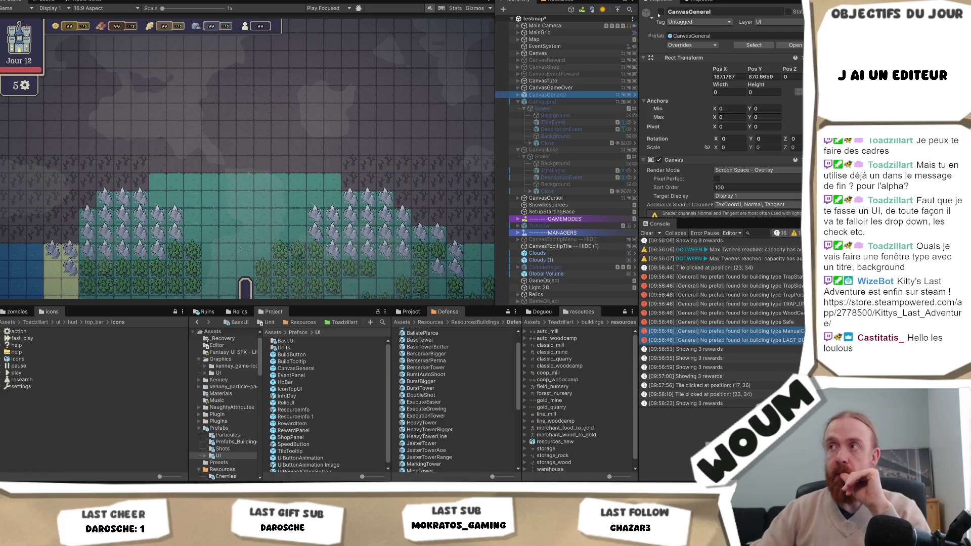
left_click(518, 95)
left_click(521, 101)
left_click(521, 101)
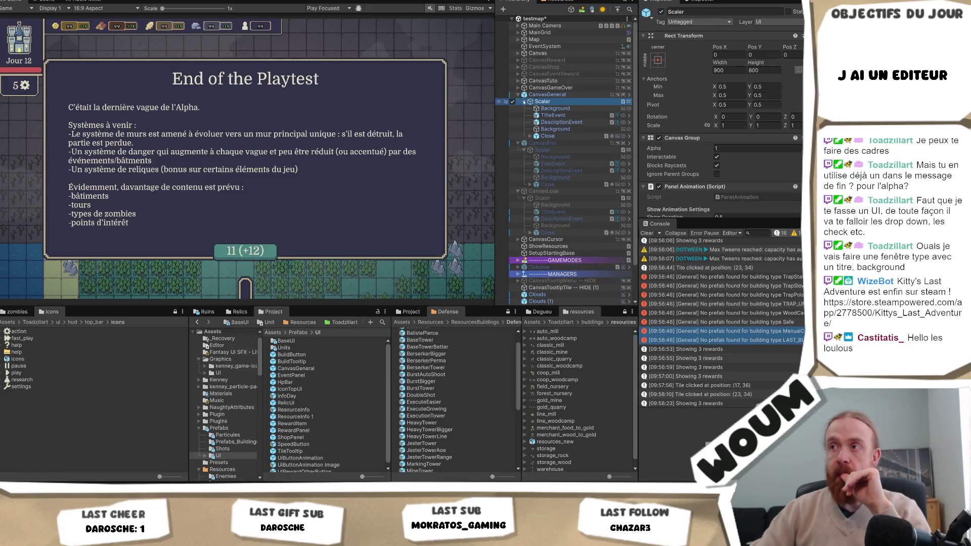
Inspect Close, CanvasGeneral and the Scaler's Panel Animation (0.5 s, OutBack), then expand Canvas
left_click(548, 136)
left_click(547, 95)
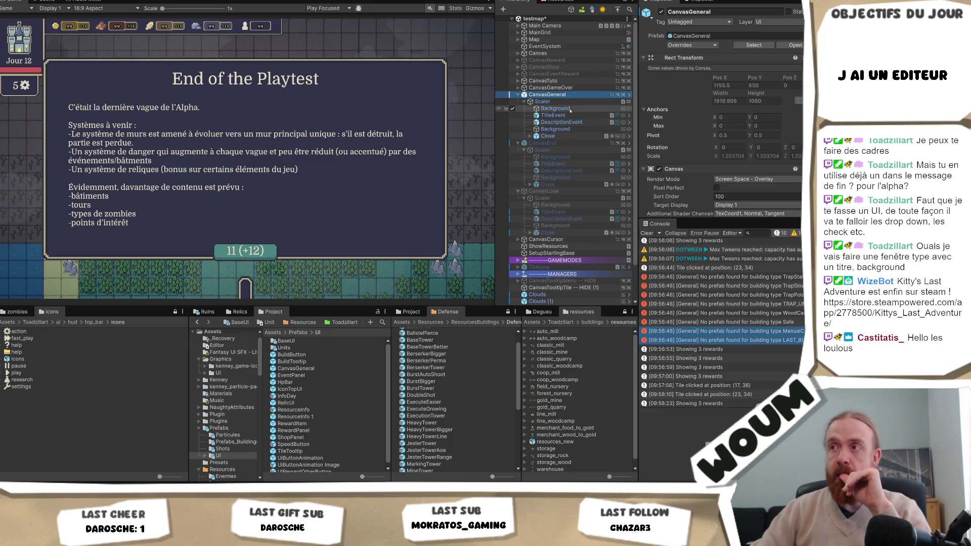
scroll(723, 126, "down", 5)
left_click(542, 102)
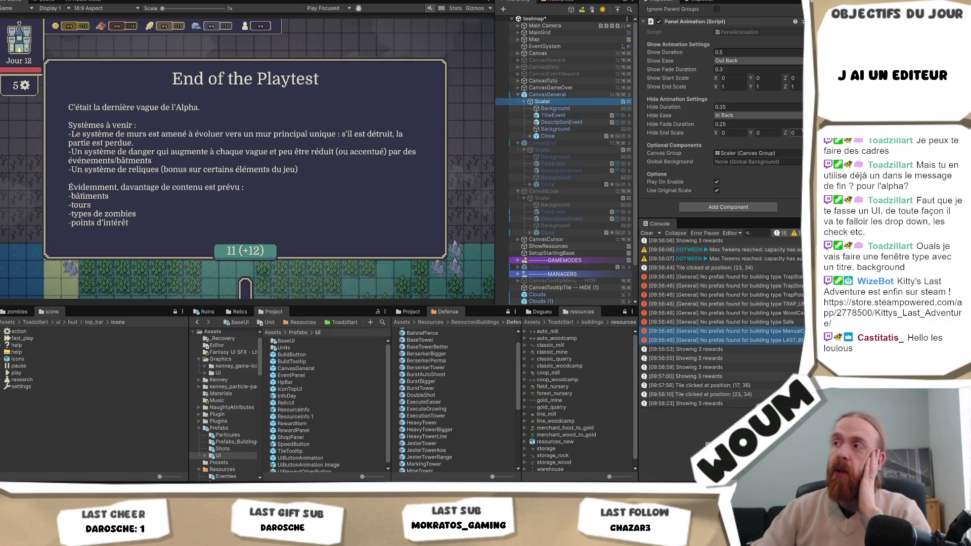
scroll(799, 132, "up", 2)
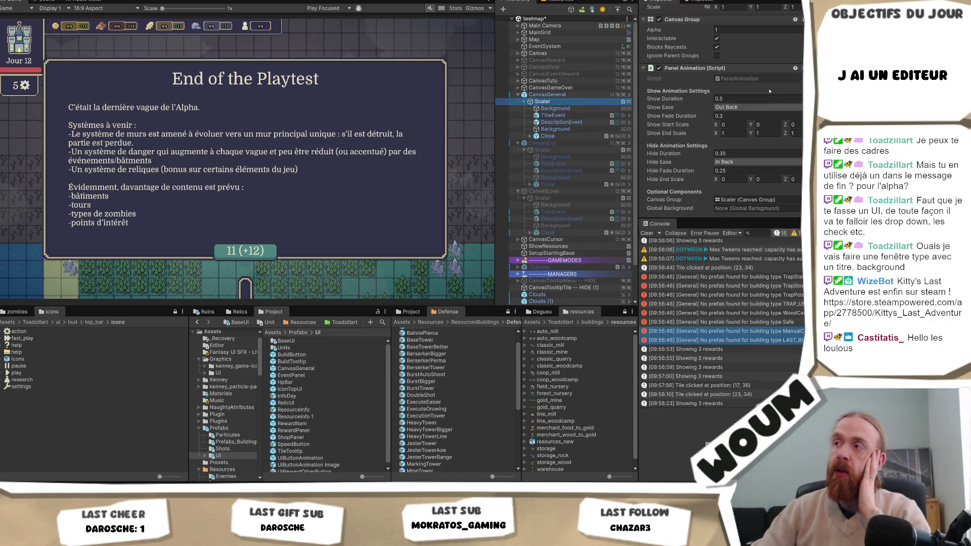
scroll(767, 100, "down", 2)
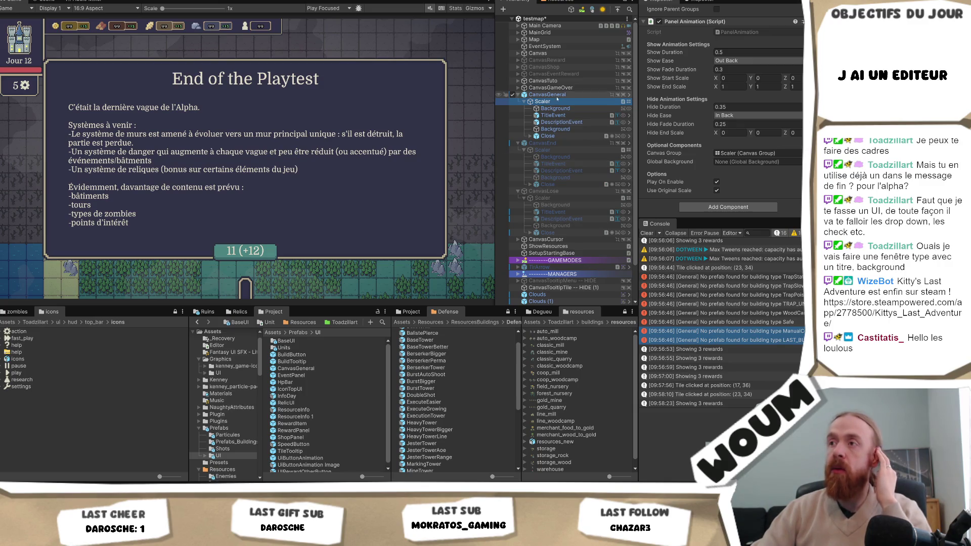
left_click(518, 53)
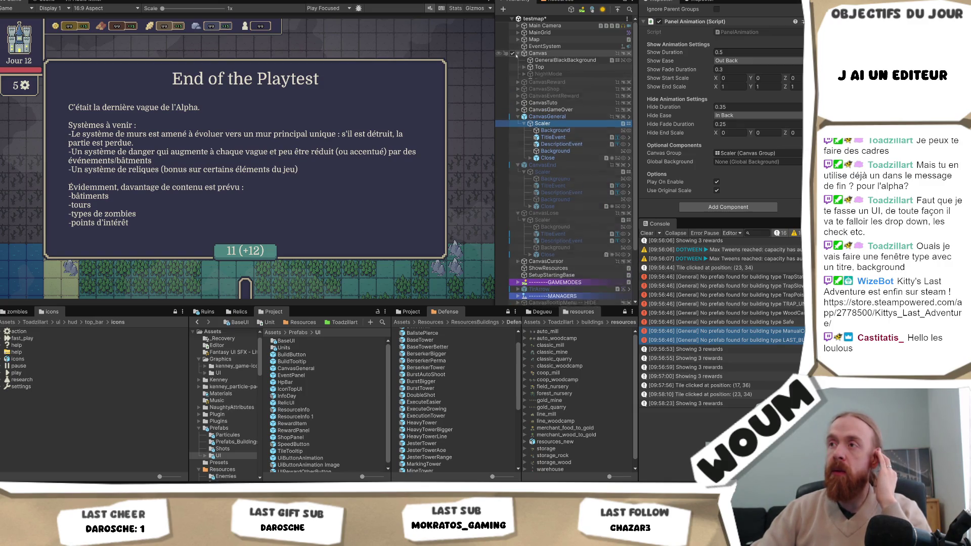
left_click_drag(571, 60, 768, 161)
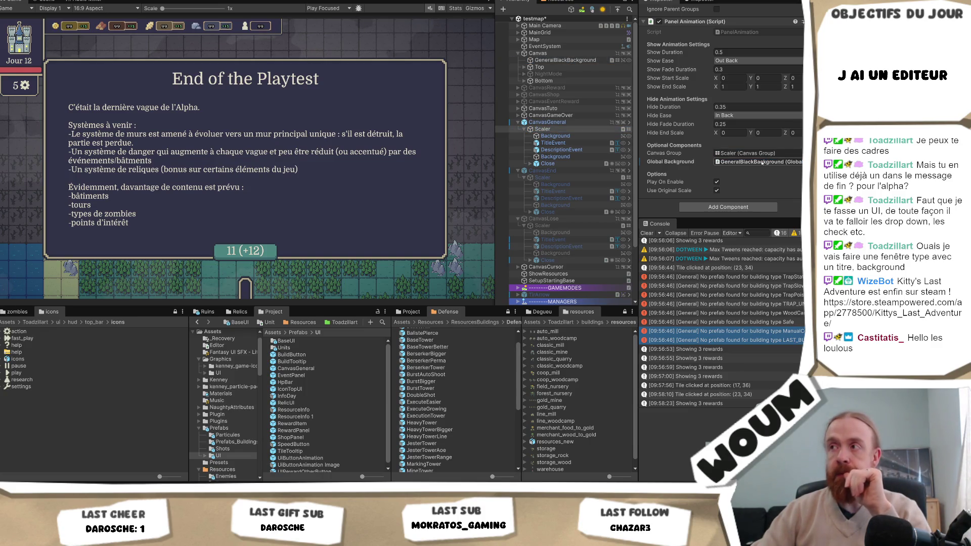
scroll(764, 163, "up", 3)
scroll(762, 163, "down", 2)
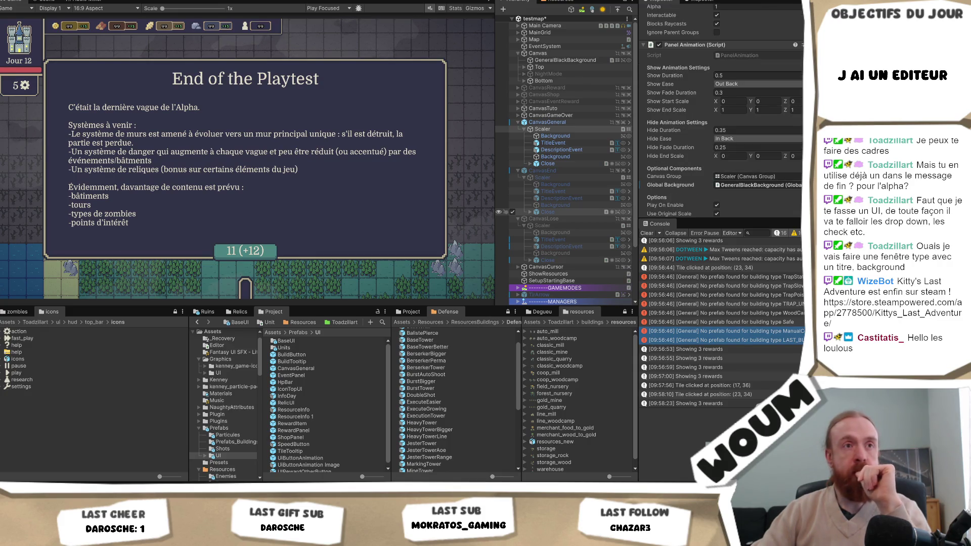
left_click(753, 186)
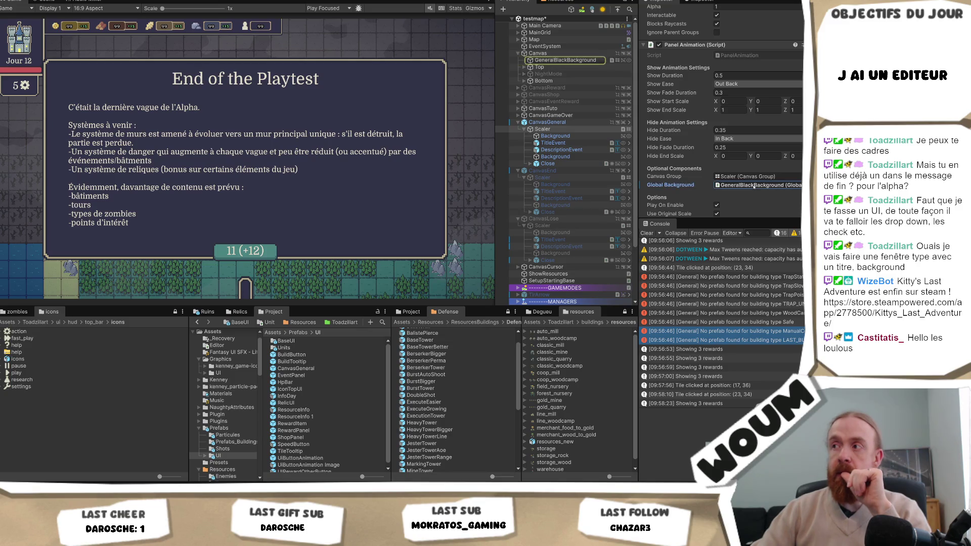
scroll(754, 187, "up", 2)
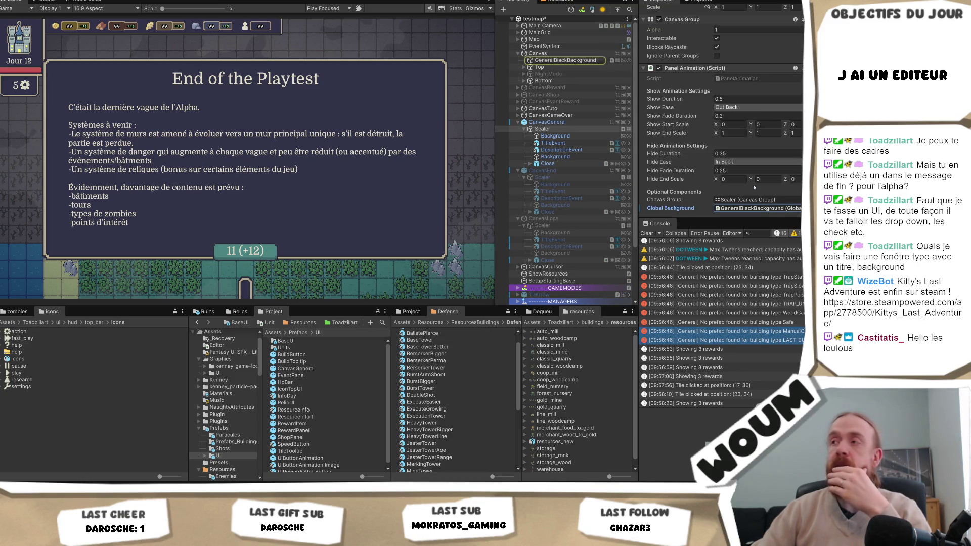
scroll(754, 187, "down", 3)
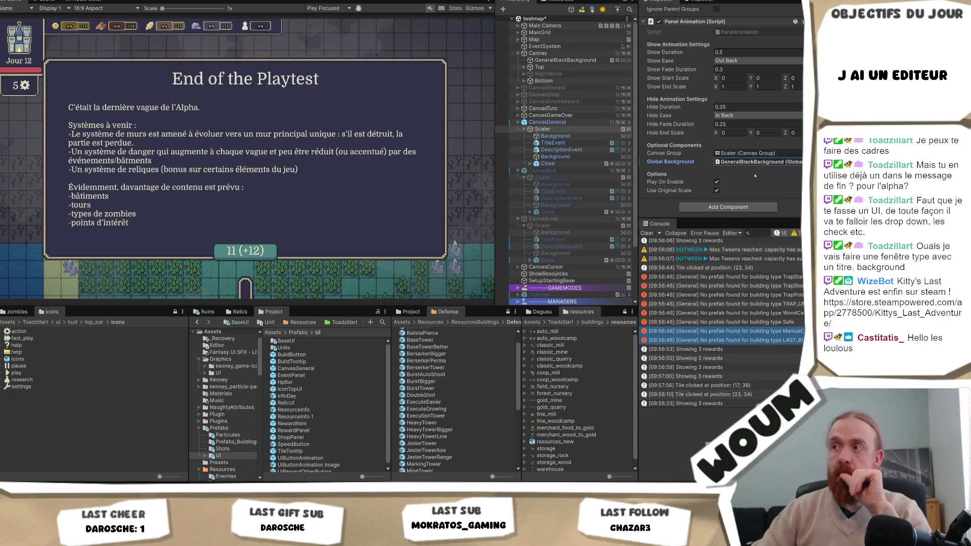
scroll(754, 176, "up", 3)
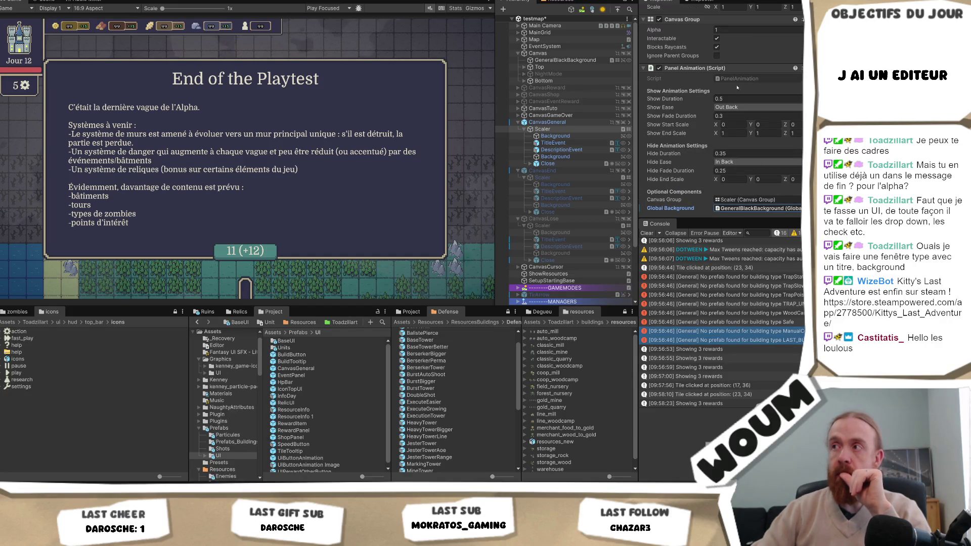
scroll(738, 102, "down", 2)
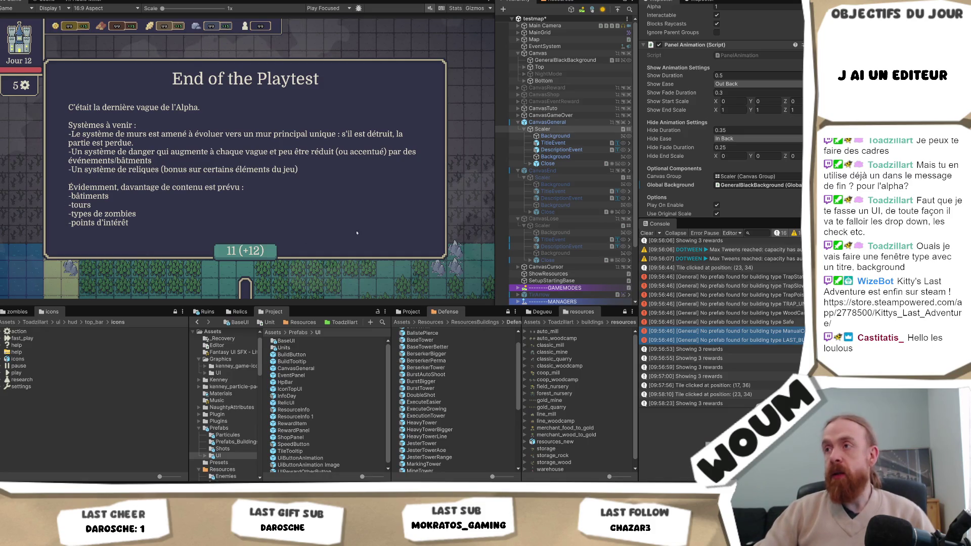
Inspect the Close button's settings and expand it to reveal its TextButton child
left_click(551, 164)
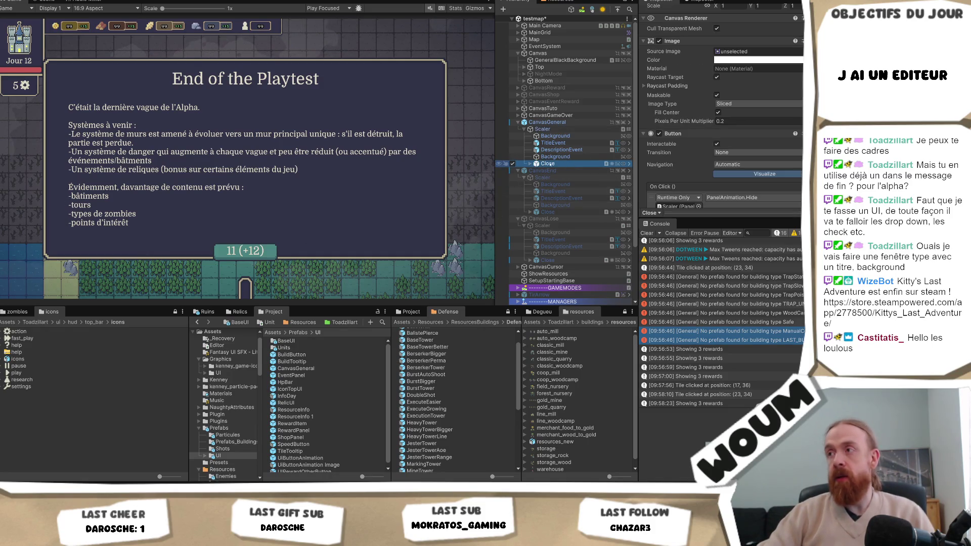
scroll(762, 164, "down", 5)
scroll(762, 163, "down", 3)
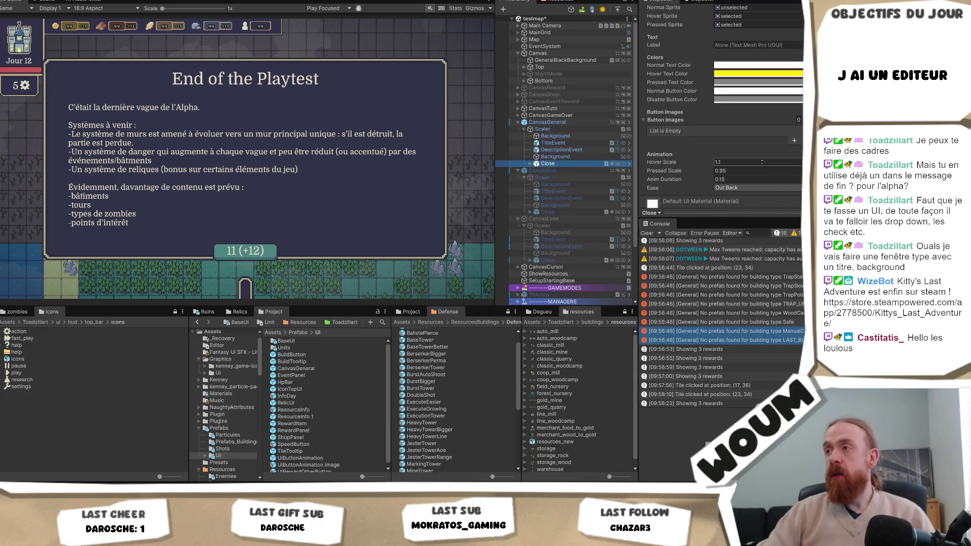
scroll(762, 164, "up", 1)
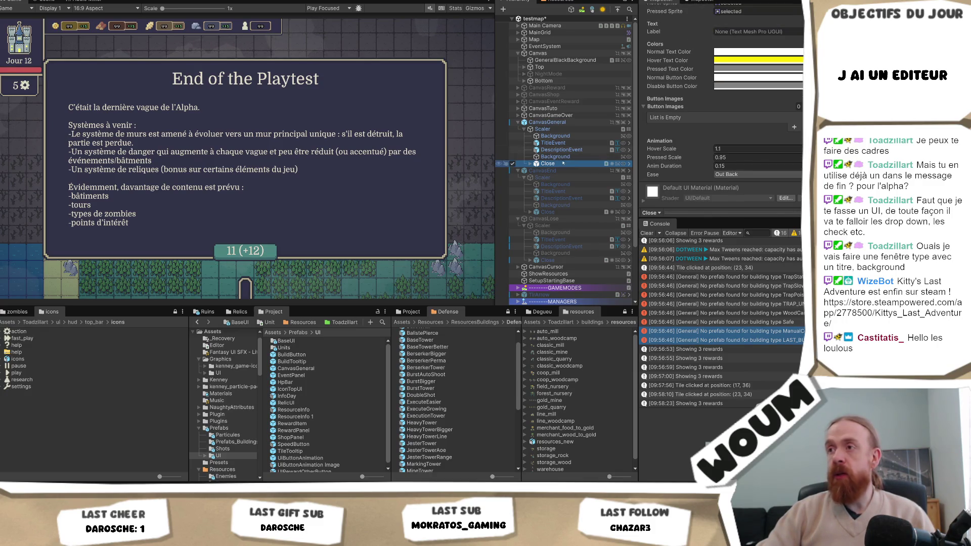
left_click(530, 163)
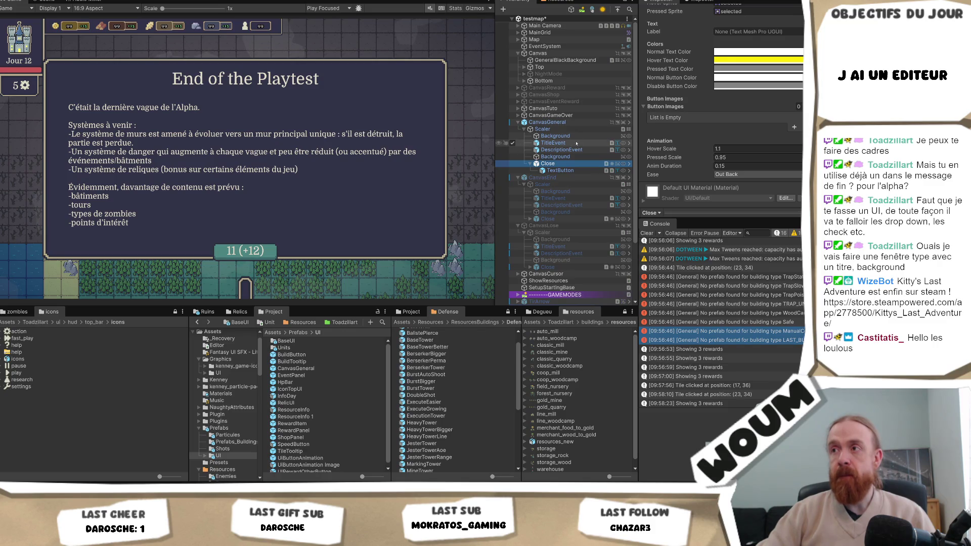
Review DescriptionEvent, TitleEvent ('End of the Playtest', auto-size 62.95) and CanvasGeneral, then select CanvasEnd
left_click(566, 150)
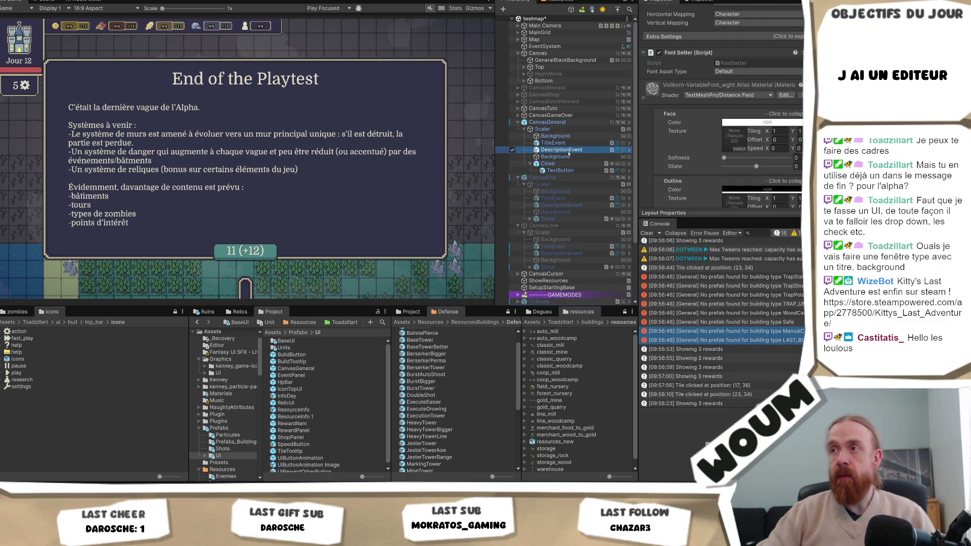
left_click(572, 144)
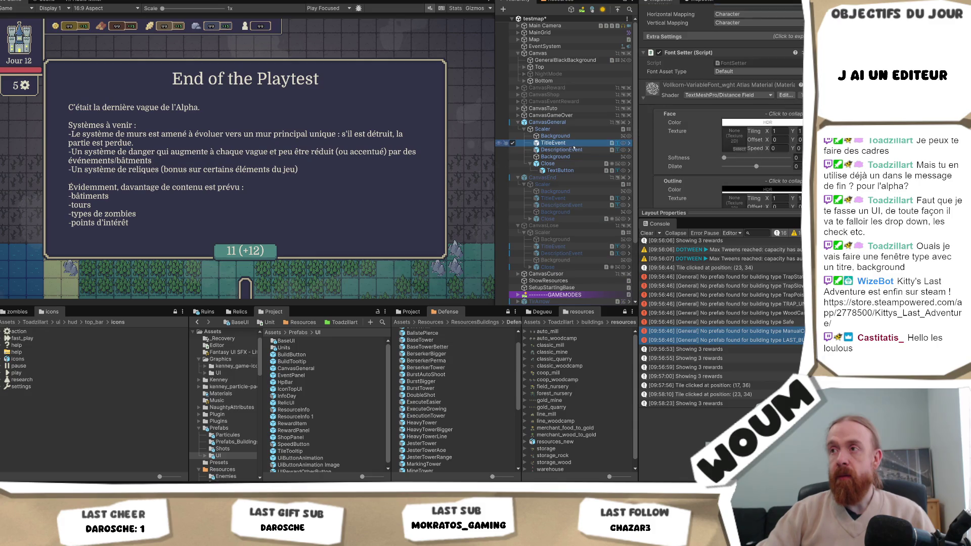
left_click(554, 122)
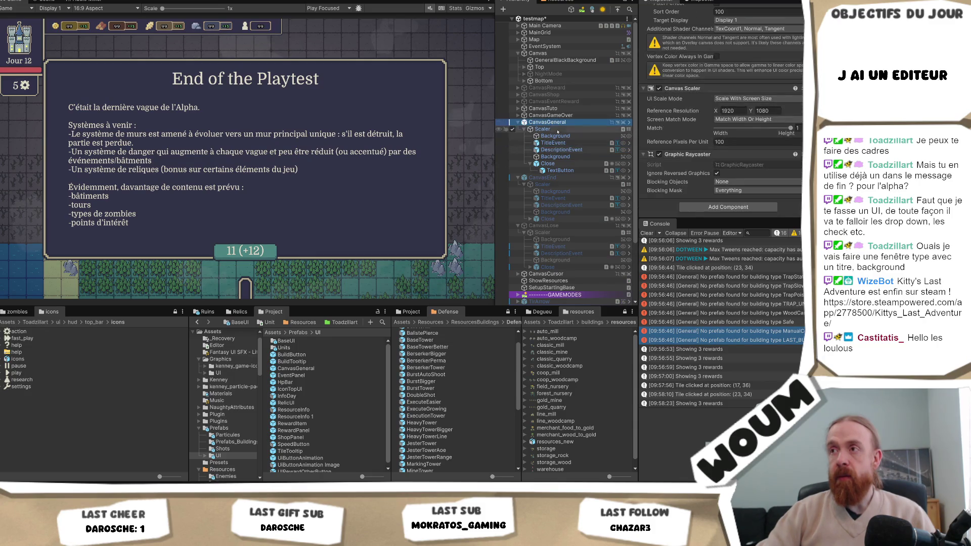
left_click(556, 144)
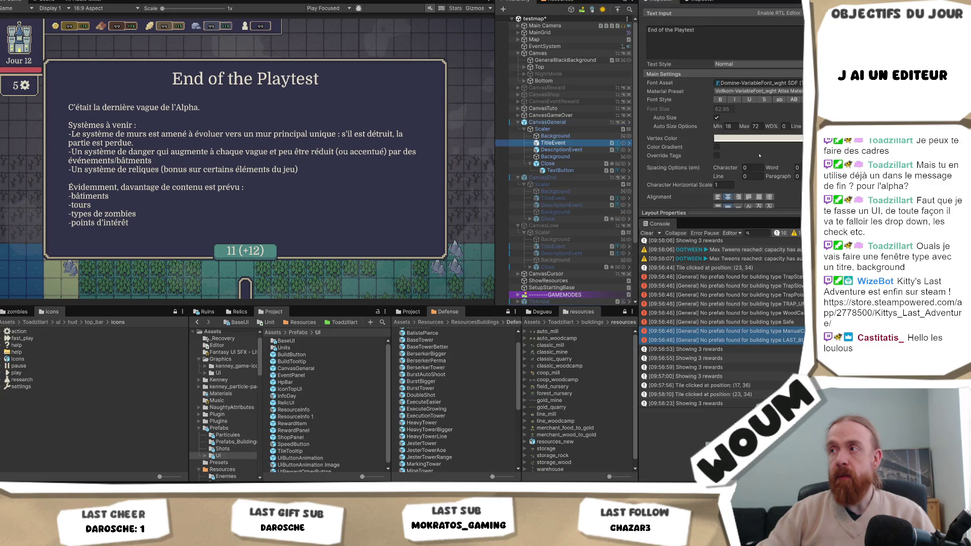
scroll(759, 155, "down", 5)
scroll(759, 155, "down", 10)
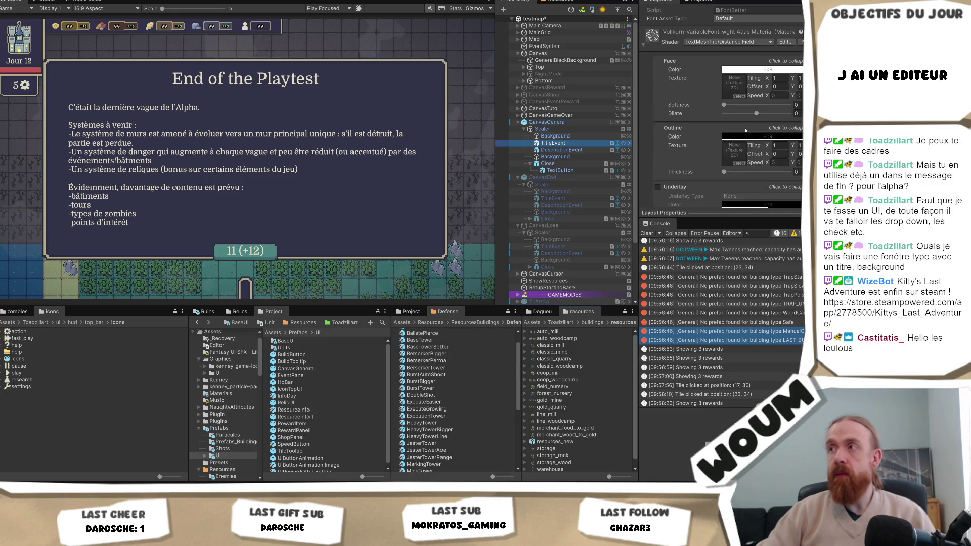
scroll(733, 163, "up", 15)
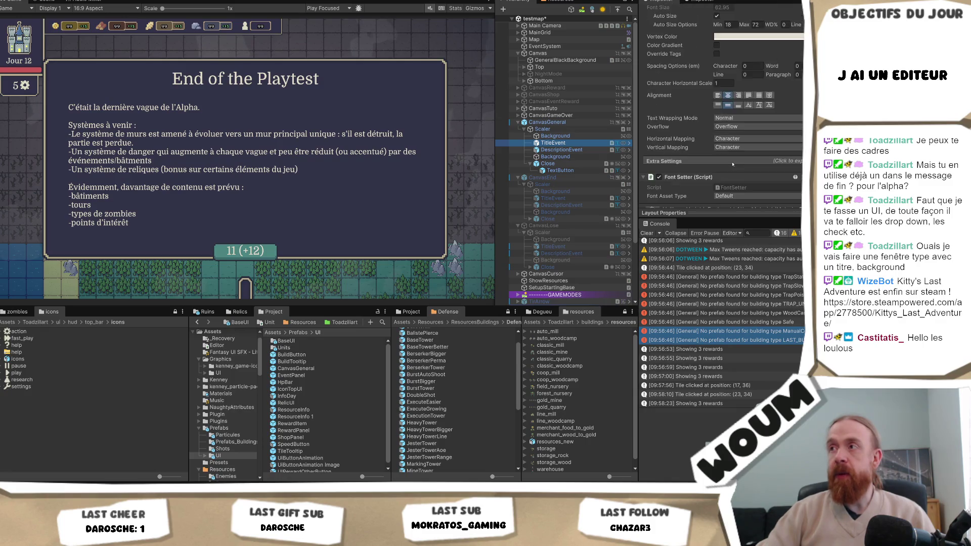
left_click(548, 178)
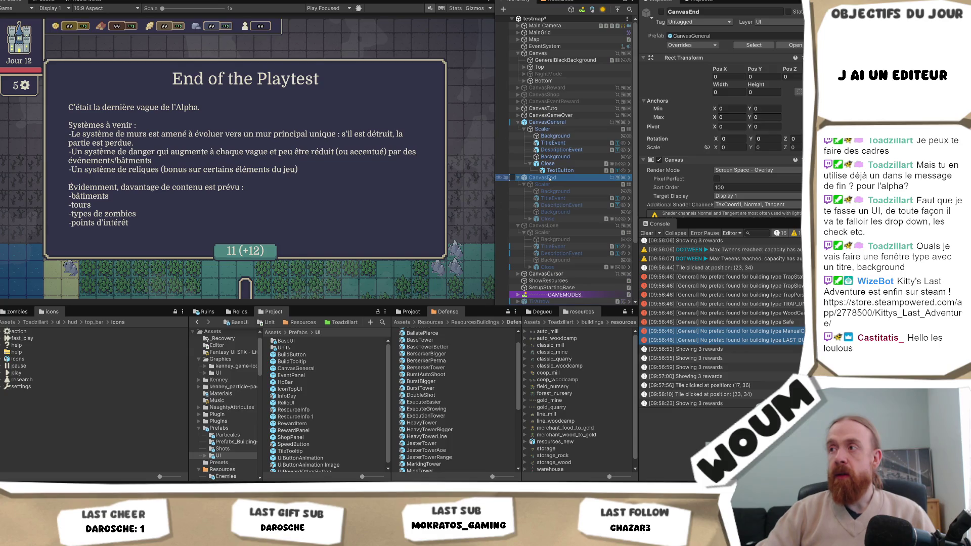
right_click(550, 179)
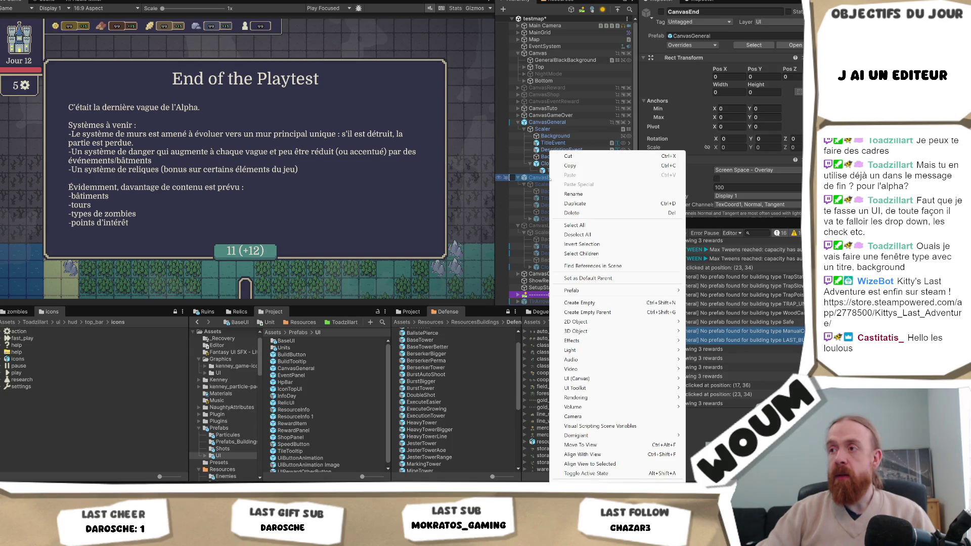
Inspect CanvasGeneral and TitleEvent, then drag the Inspector/Console splitter down to enlarge the Inspector
left_click(548, 122)
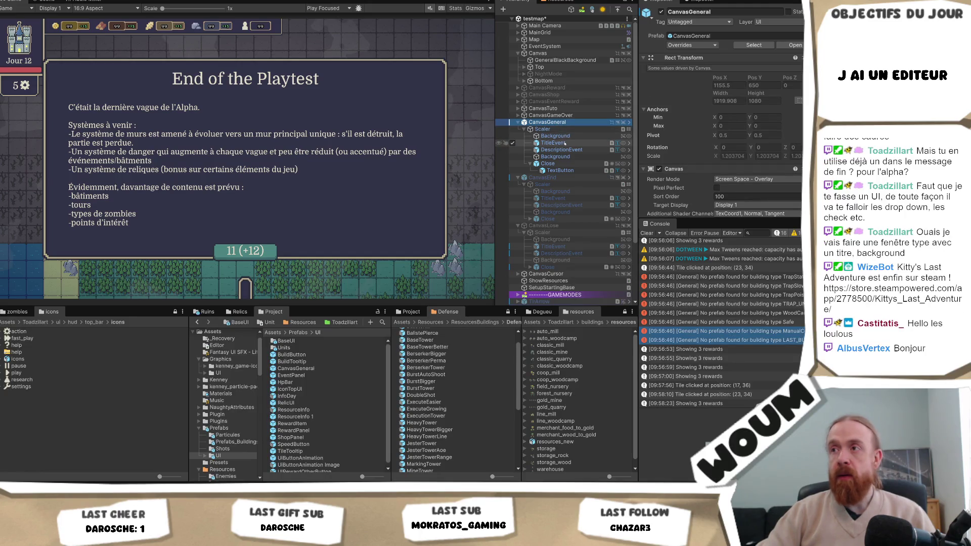
left_click(554, 144)
scroll(758, 152, "down", 5)
scroll(768, 170, "down", 10)
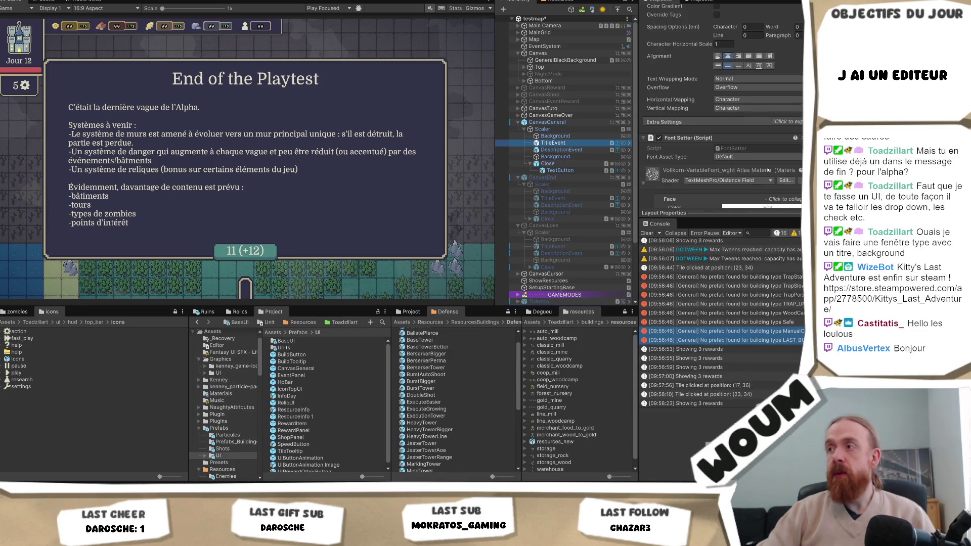
scroll(767, 170, "down", 8)
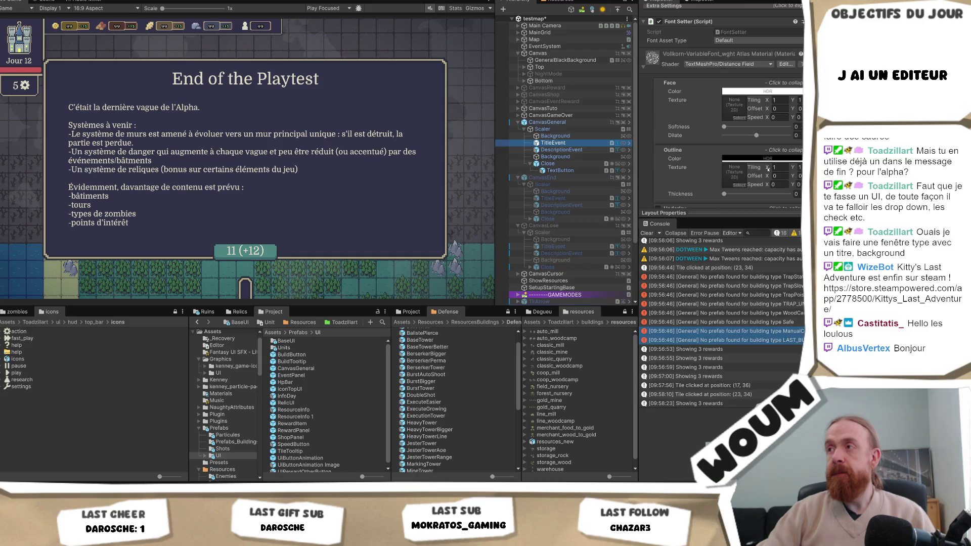
left_click(739, 210)
left_click_drag(725, 219, 710, 315)
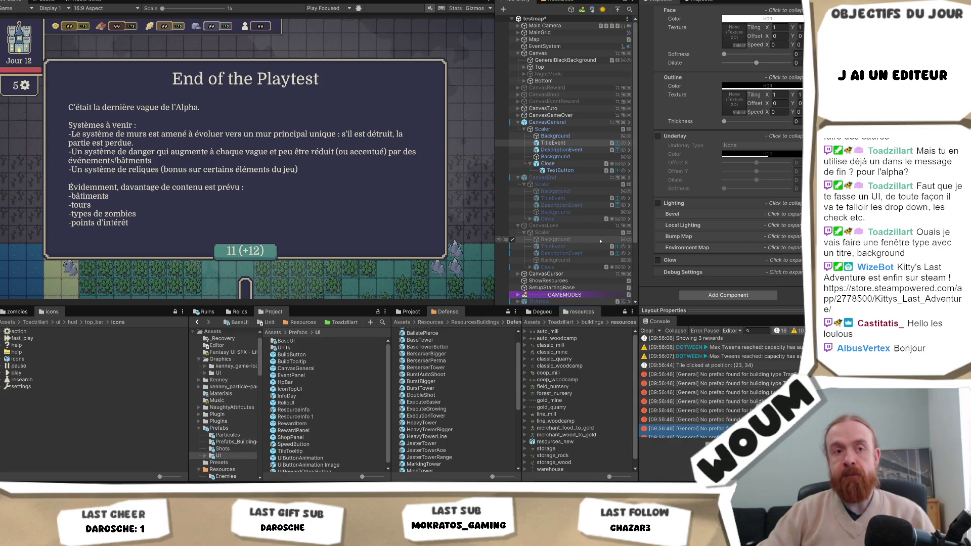
Inspect DescriptionEvent, dismiss CanvasEnd's context menu, then reselect CanvasGeneral and TitleEvent
scroll(609, 213, "down", 3)
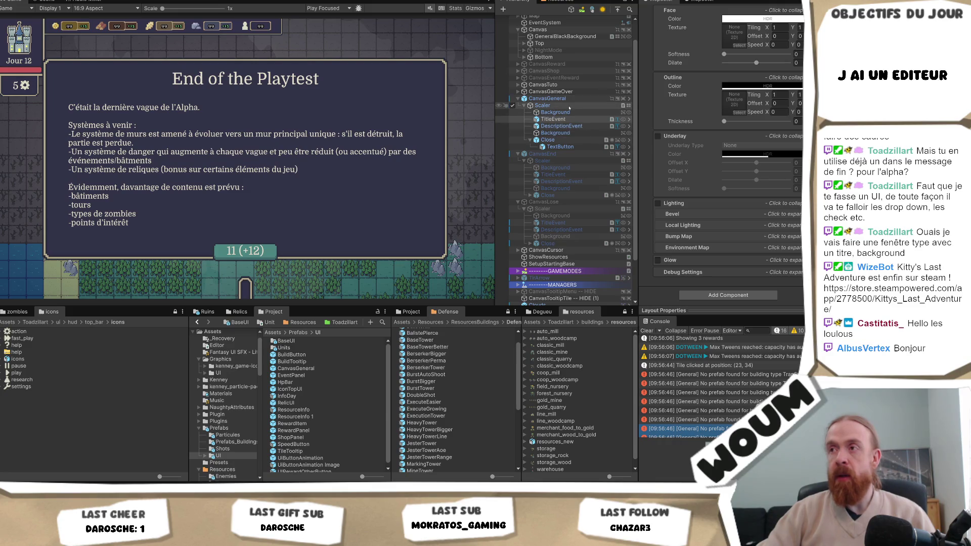
left_click(572, 127)
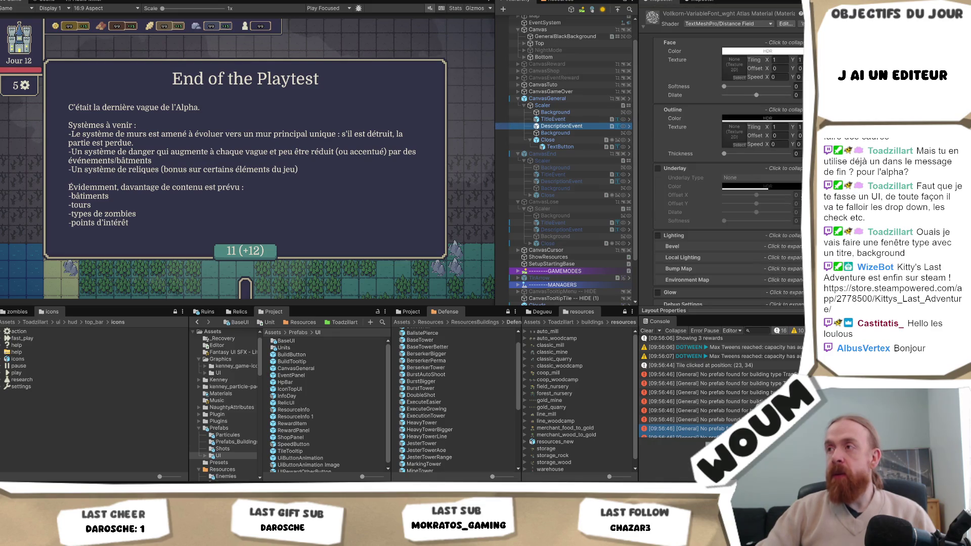
scroll(762, 180, "up", 8)
scroll(762, 179, "up", 2)
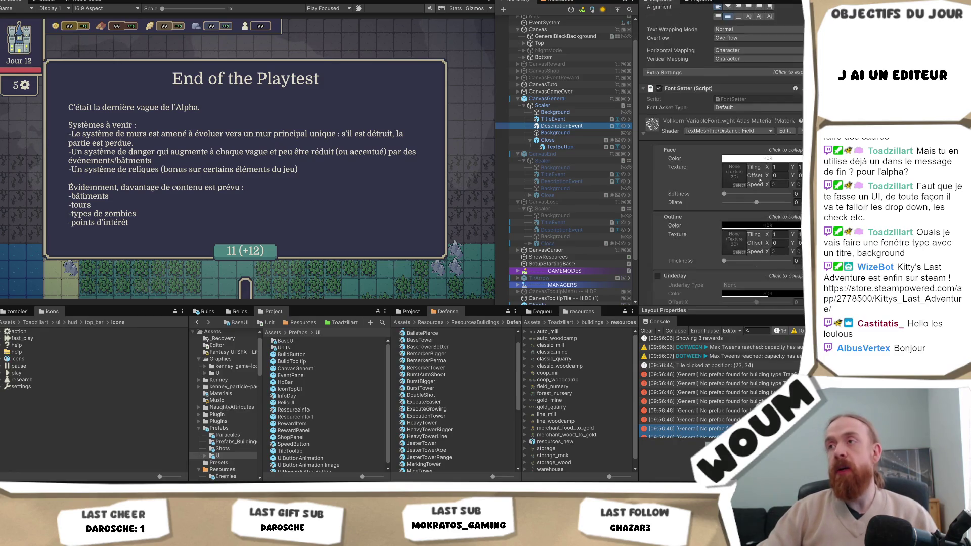
right_click(581, 152)
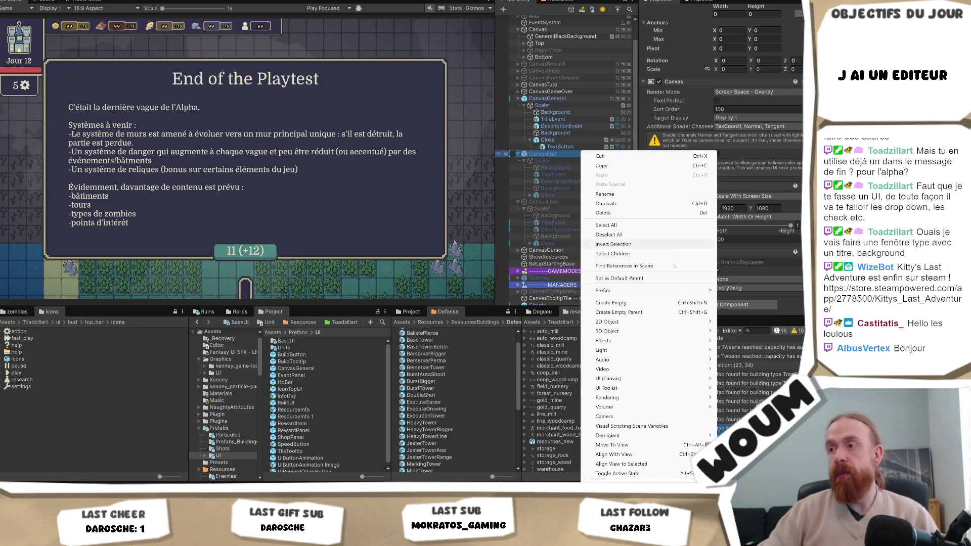
mouse_move(697, 293)
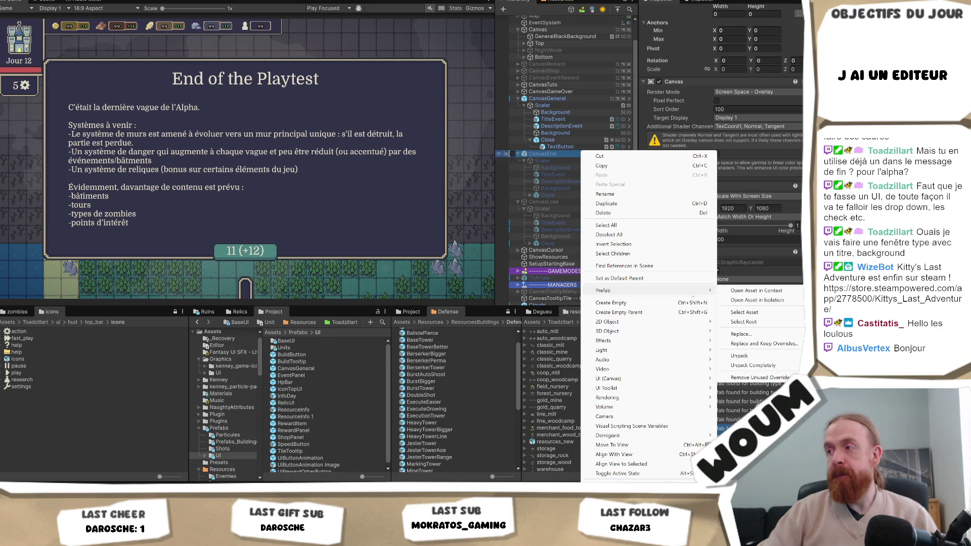
key("Escape")
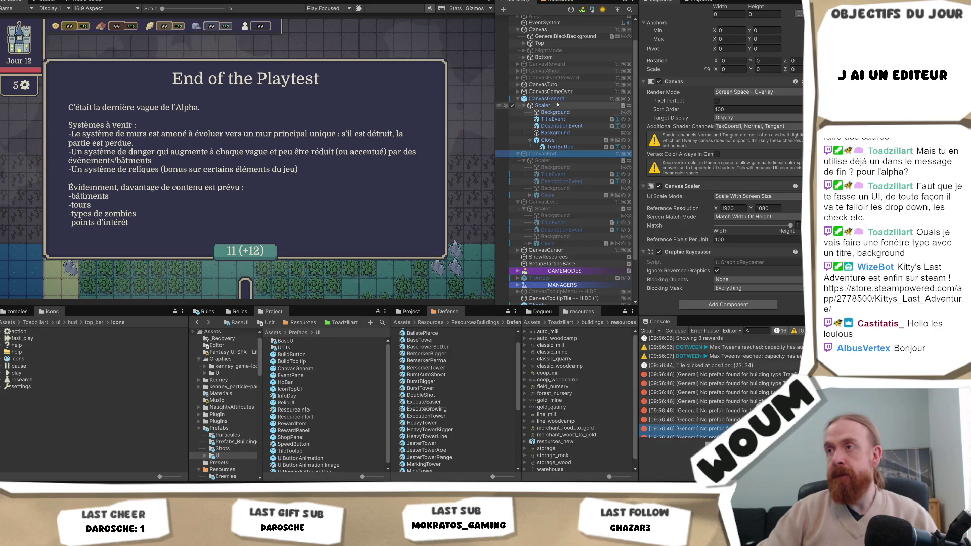
left_click(550, 98)
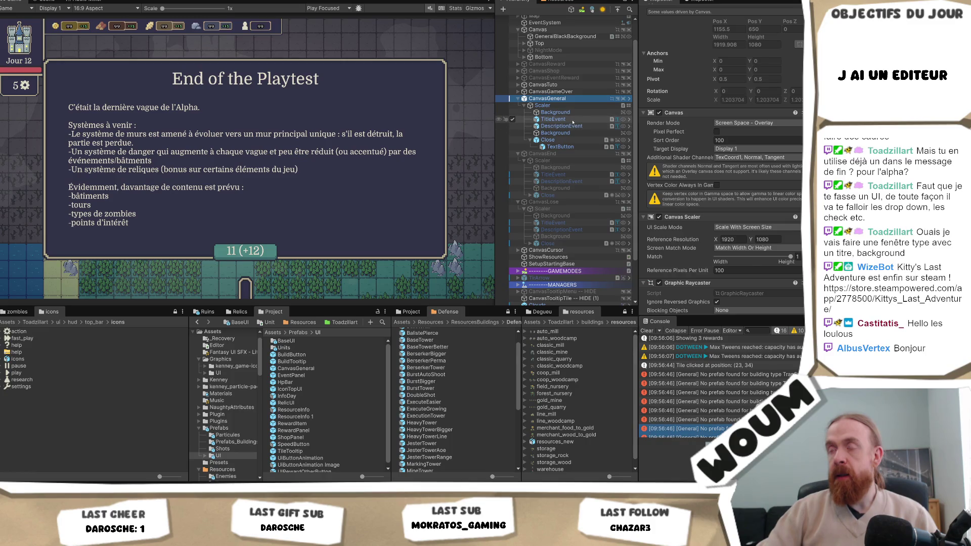
left_click(572, 120)
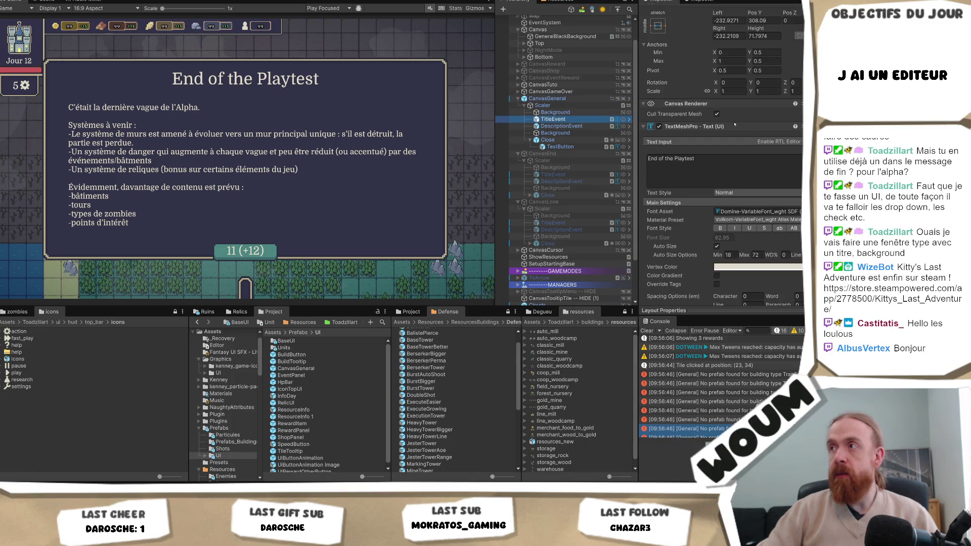
scroll(734, 124, "up", 3)
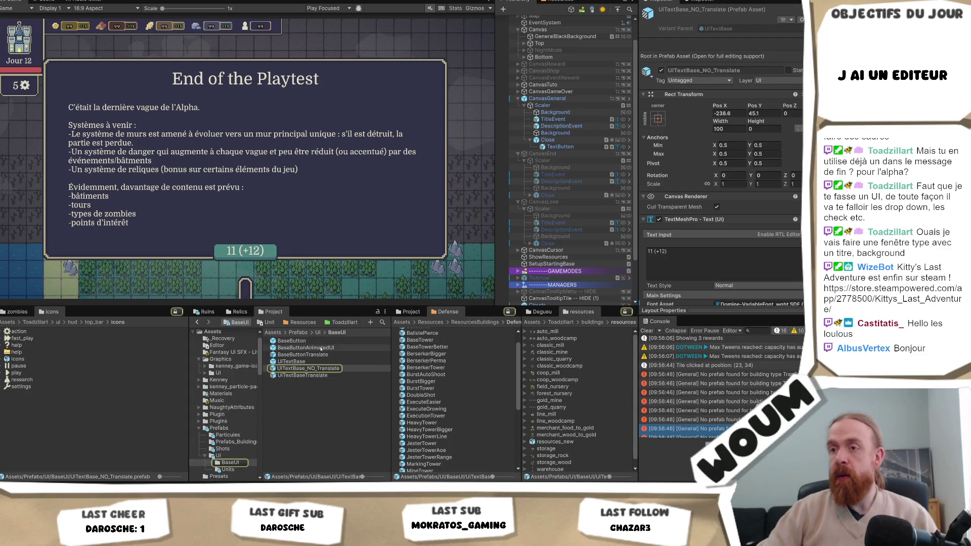
Add a UiTextBaseTranslate instance under Scaler and paste TitleEvent's Rect Transform values onto it
left_click(302, 376)
left_click_drag(302, 375, 573, 128)
left_click(553, 119)
right_click(706, 57)
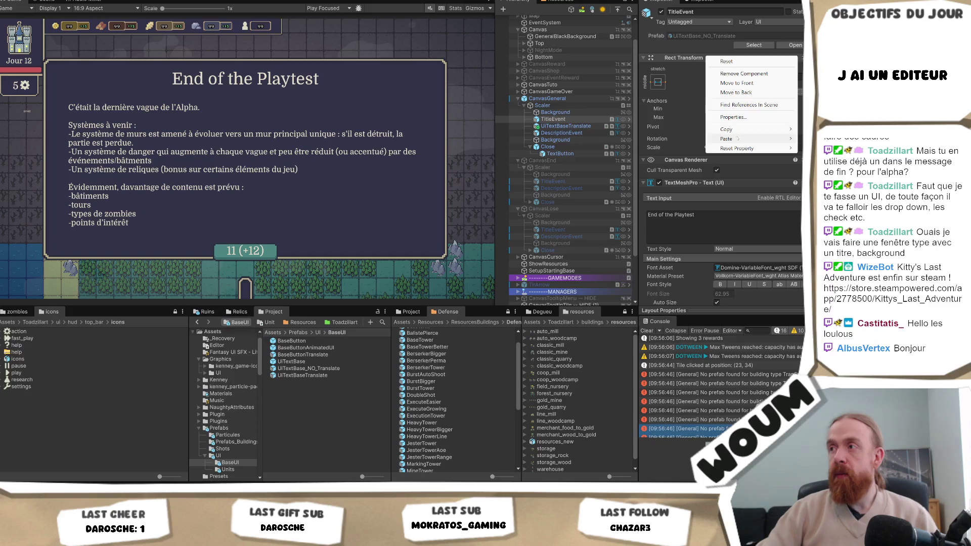
mouse_move(734, 129)
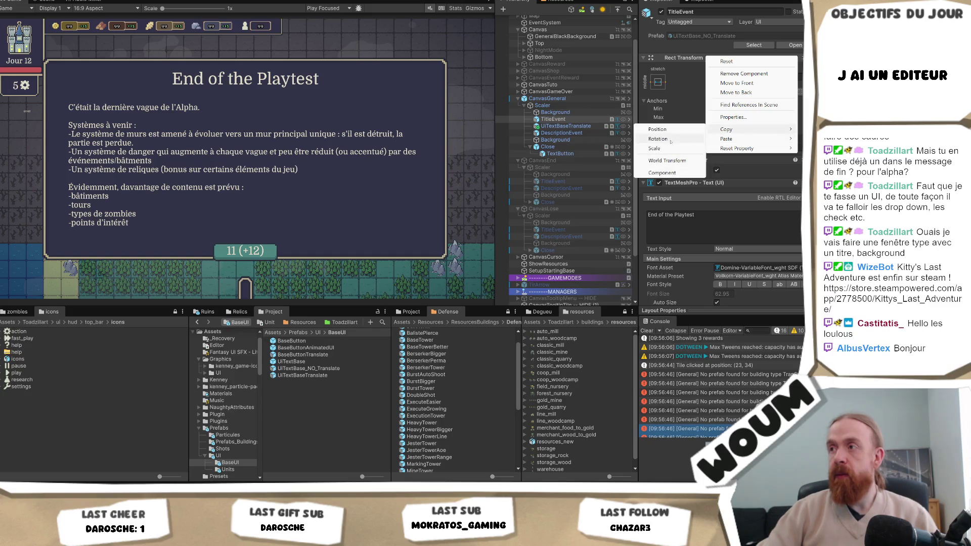
left_click(661, 173)
left_click(589, 124)
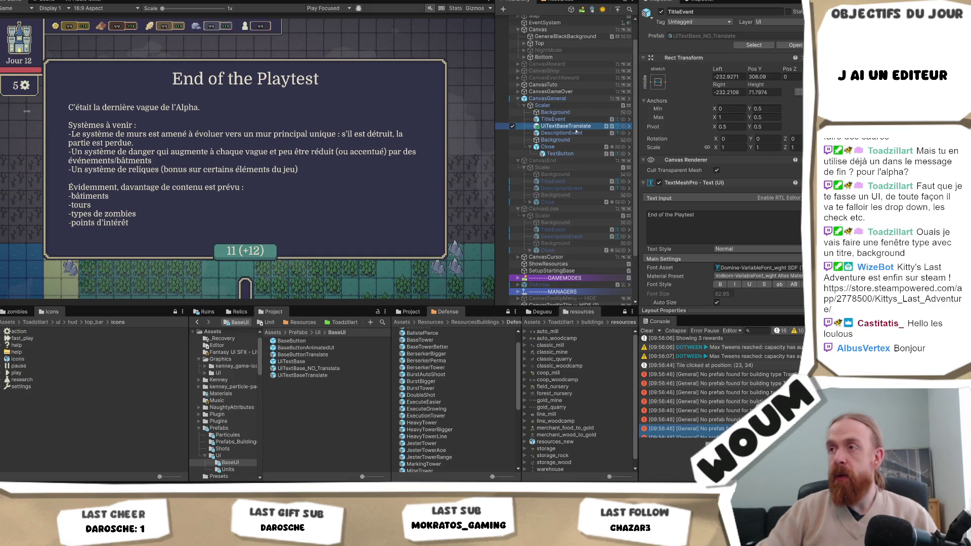
right_click(687, 60)
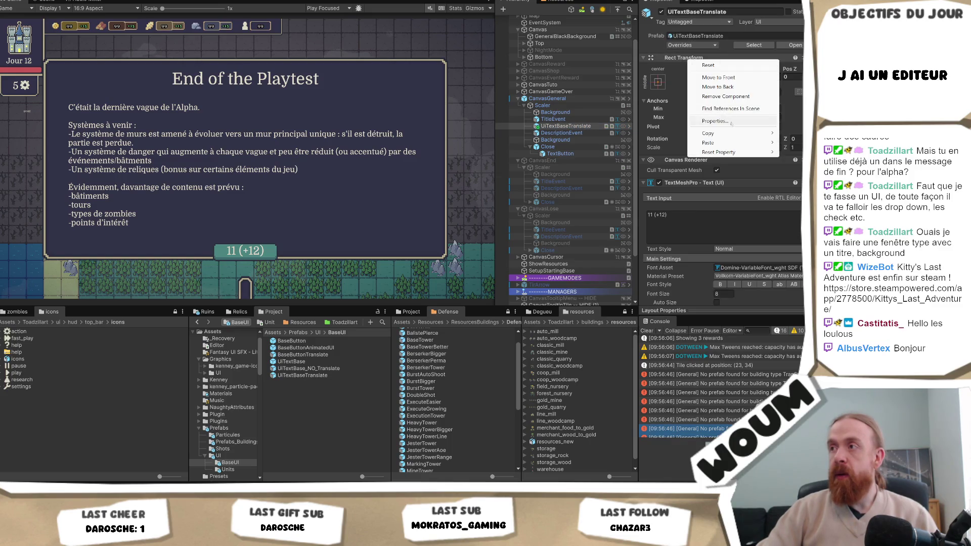
mouse_move(719, 142)
left_click(649, 198)
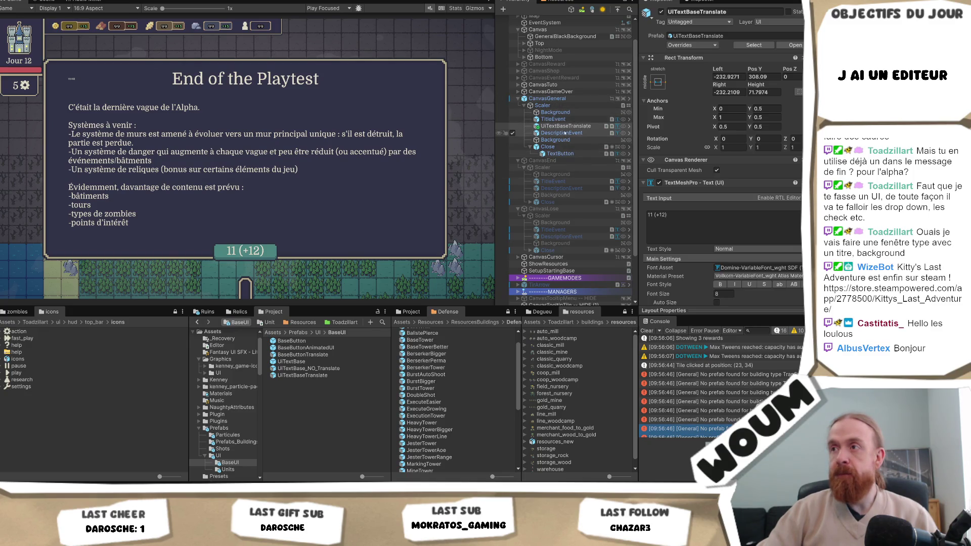
Paste TitleEvent's TextMeshPro values onto UiTextBaseTranslate so it reads 'End of the Playtest'
left_click(577, 120)
scroll(728, 205, "down", 2)
scroll(729, 205, "down", 1)
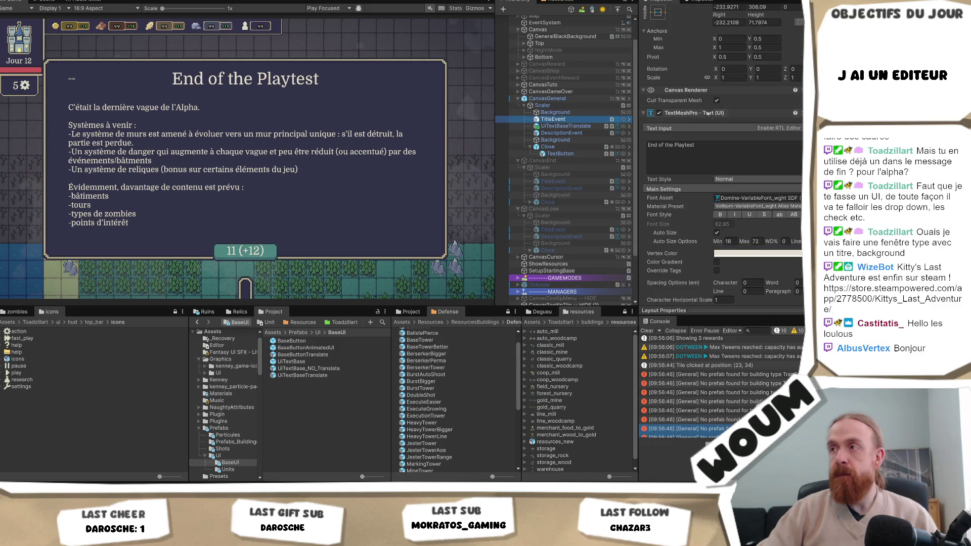
right_click(704, 115)
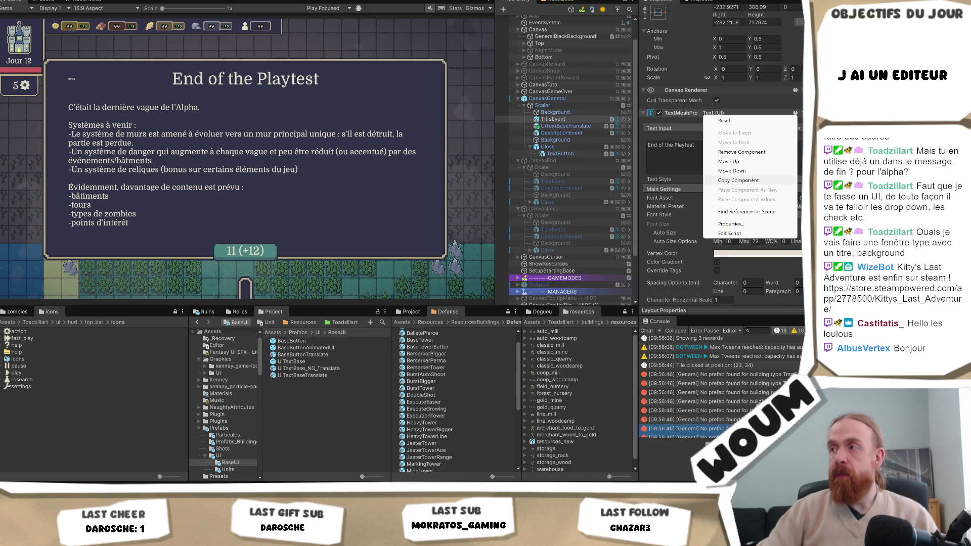
key("Escape")
left_click(565, 126)
right_click(705, 114)
left_click(757, 197)
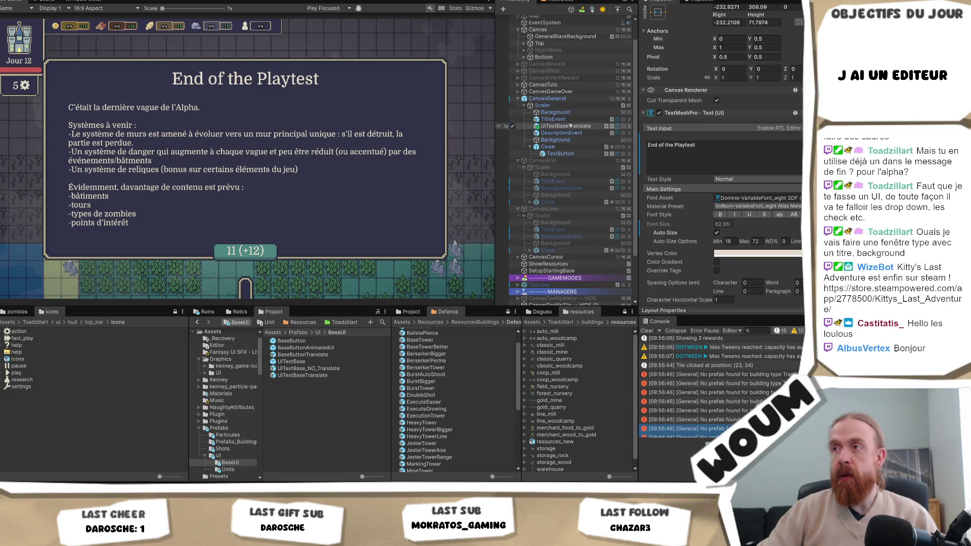
left_click(572, 126)
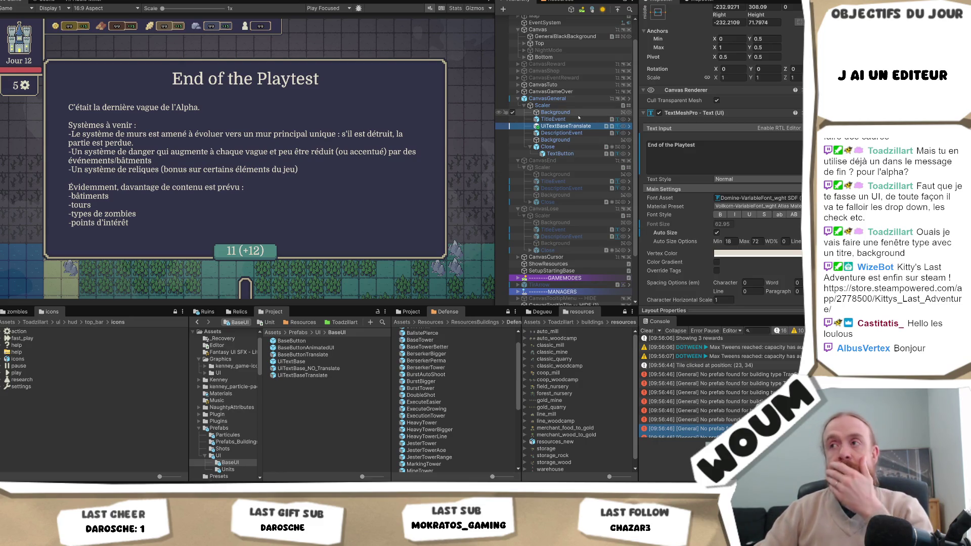
left_click(566, 98)
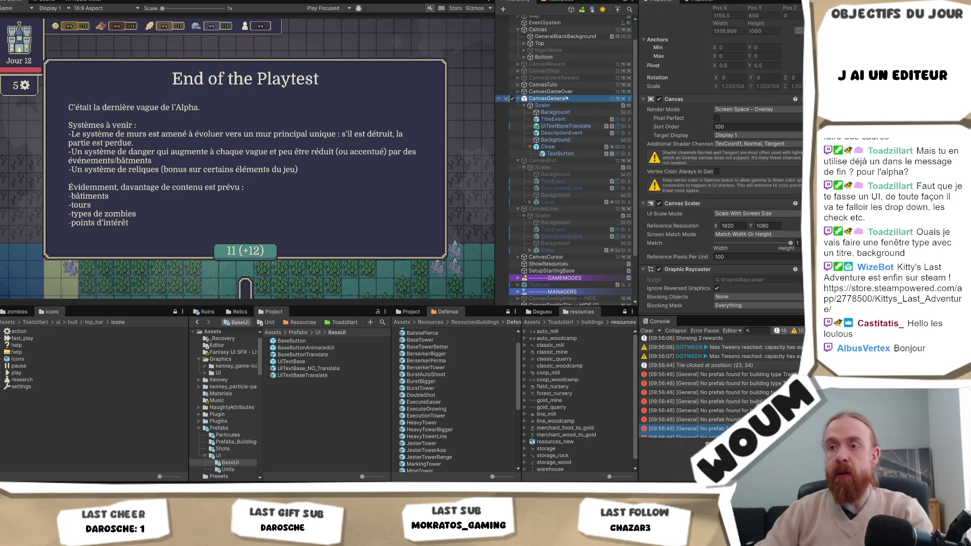
Unpack the CanvasGeneral prefab and delete the old TitleEvent text object
right_click(567, 98)
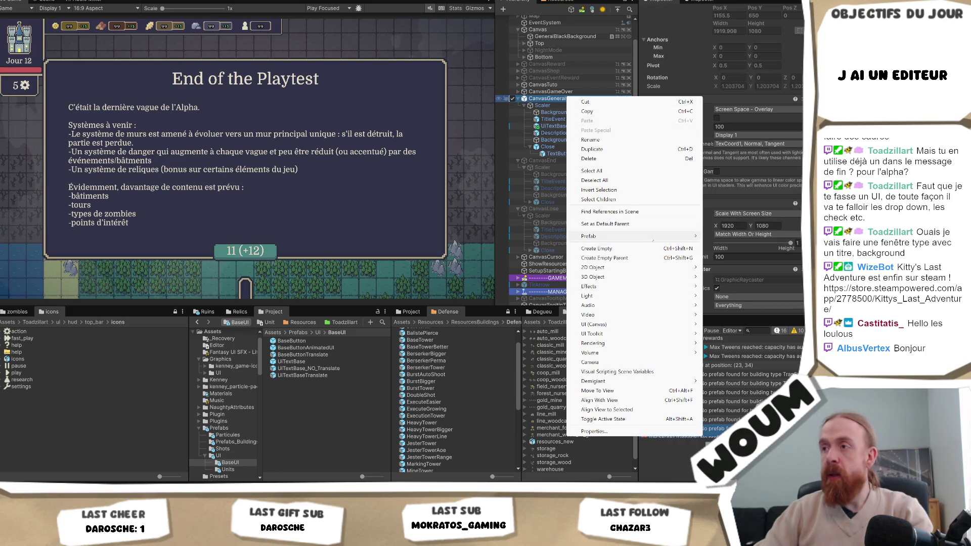
mouse_move(654, 236)
left_click(739, 302)
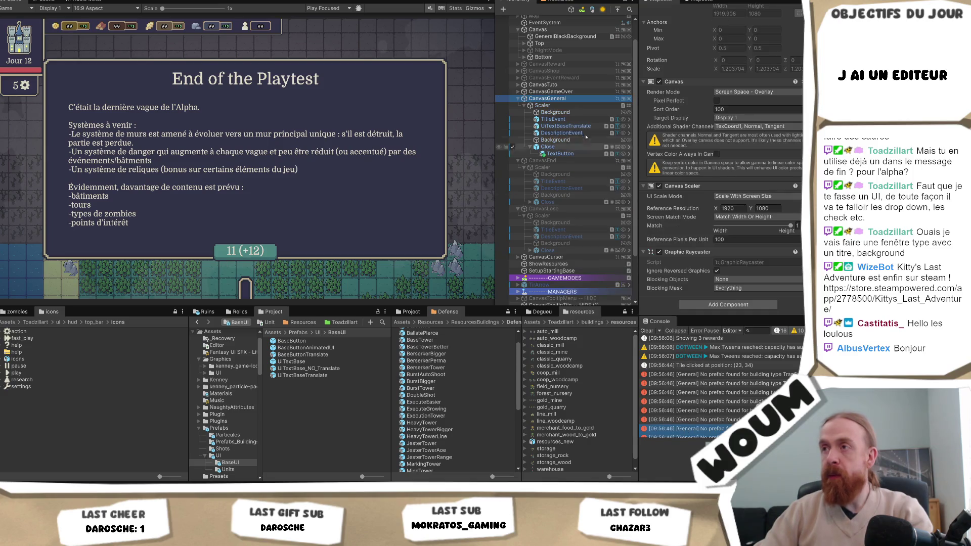
left_click(578, 112)
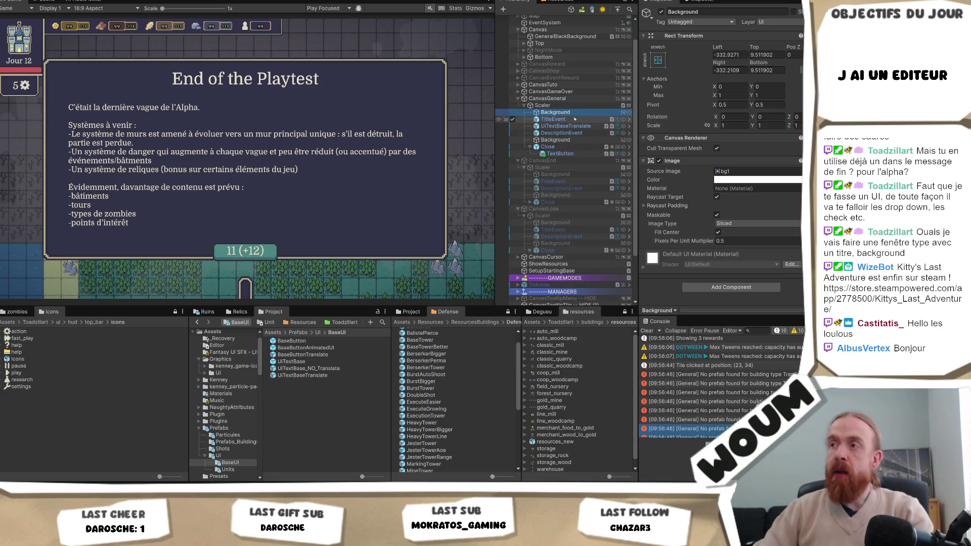
left_click(575, 120)
key("Delete")
Rename UiTextBaseTranslate to Title, delete DescriptionEvent, and inspect the Close button
left_click(570, 120)
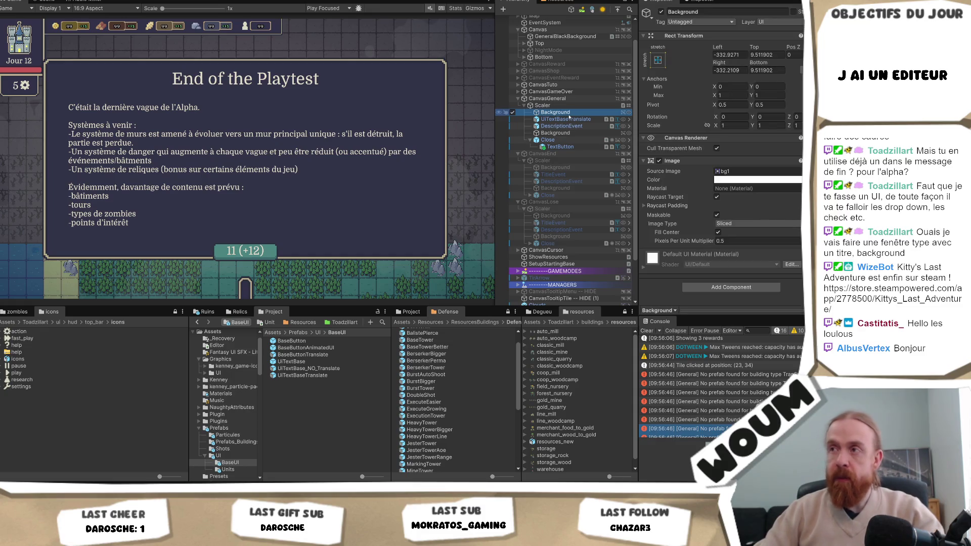
key("F2")
type("Tit")
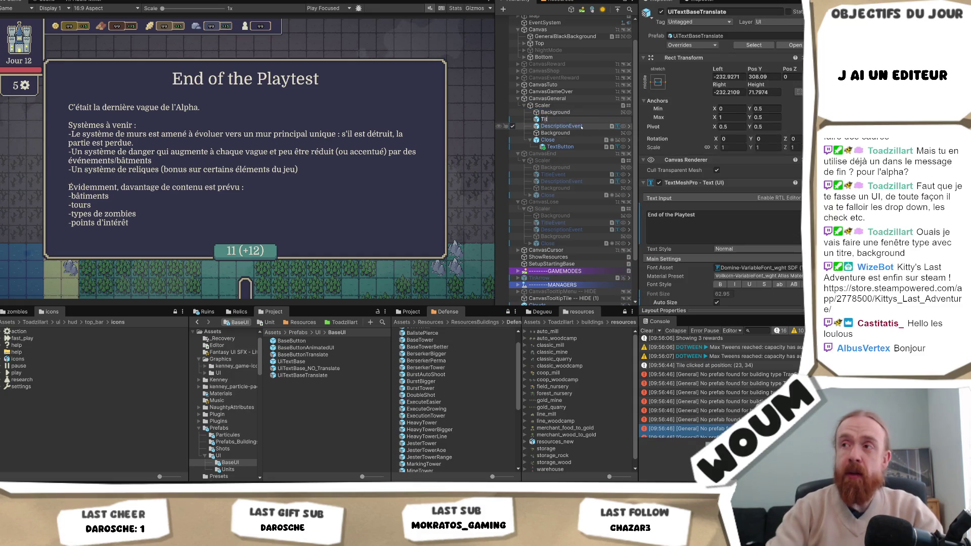
key("Return")
left_click(581, 127)
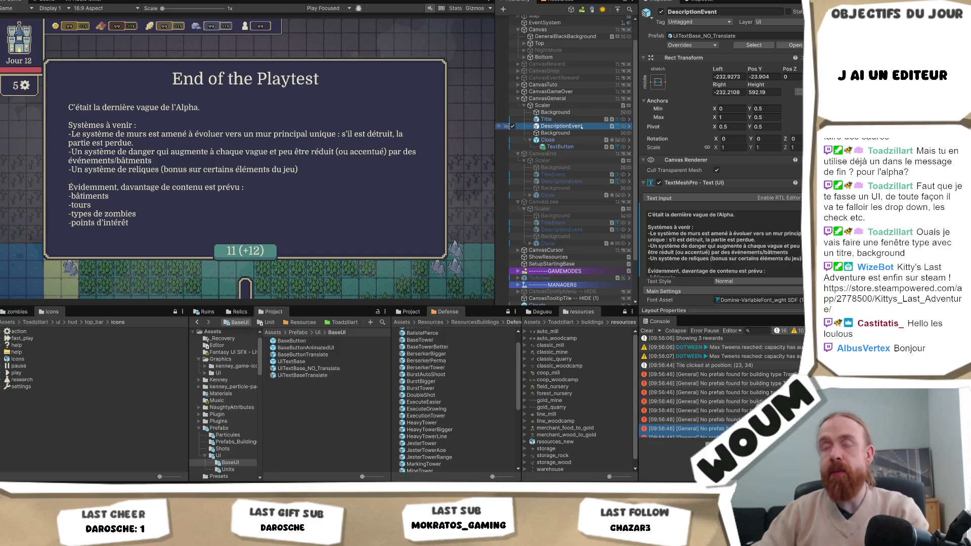
key("Delete")
left_click(565, 132)
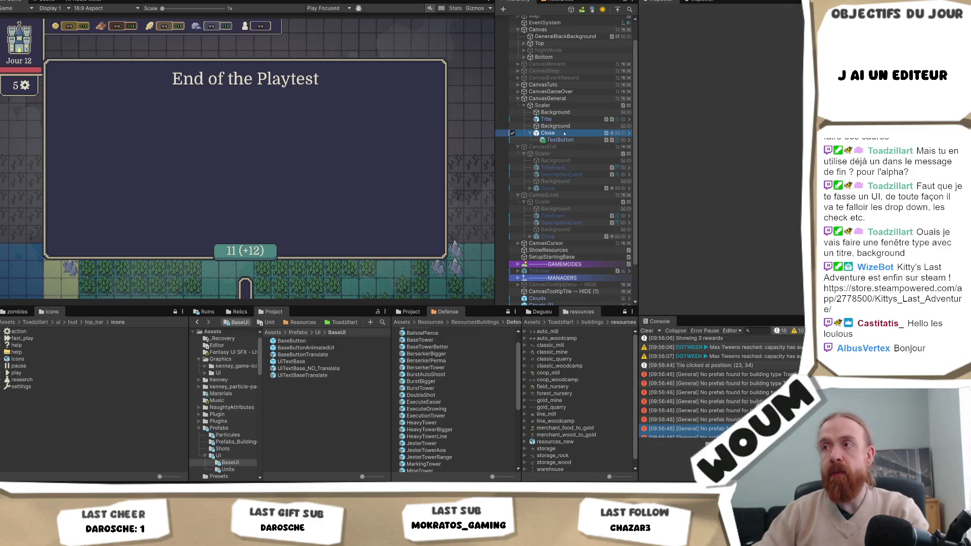
scroll(782, 165, "down", 10)
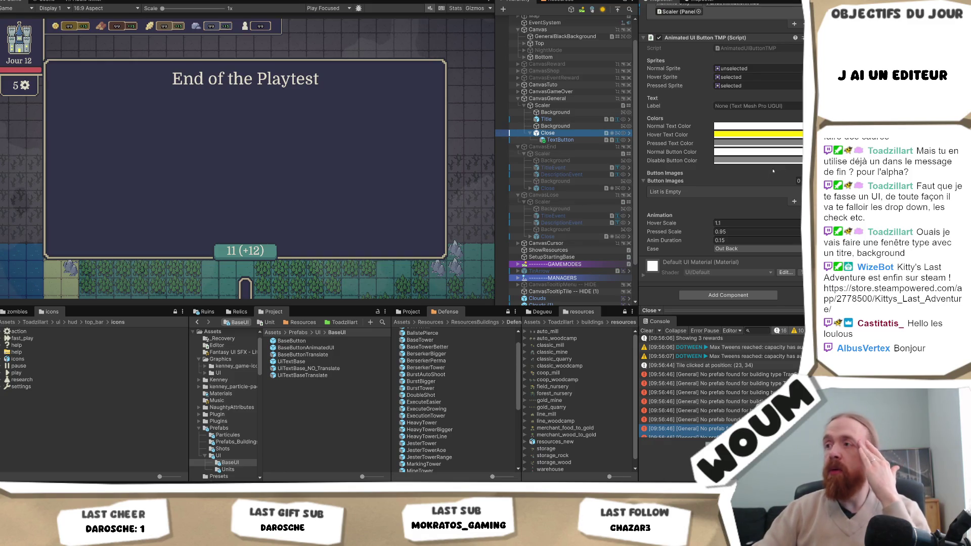
left_click(560, 141)
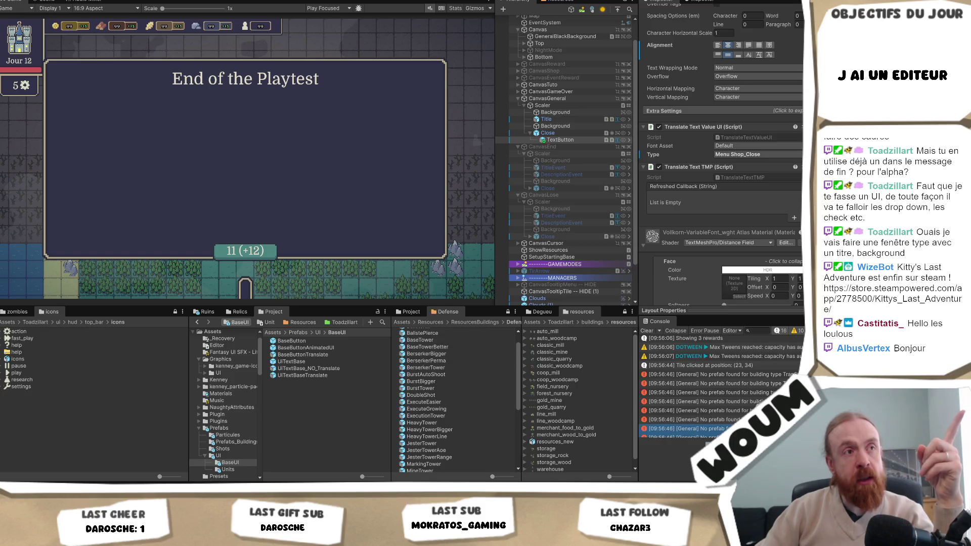
left_click(560, 139)
left_click(379, 176)
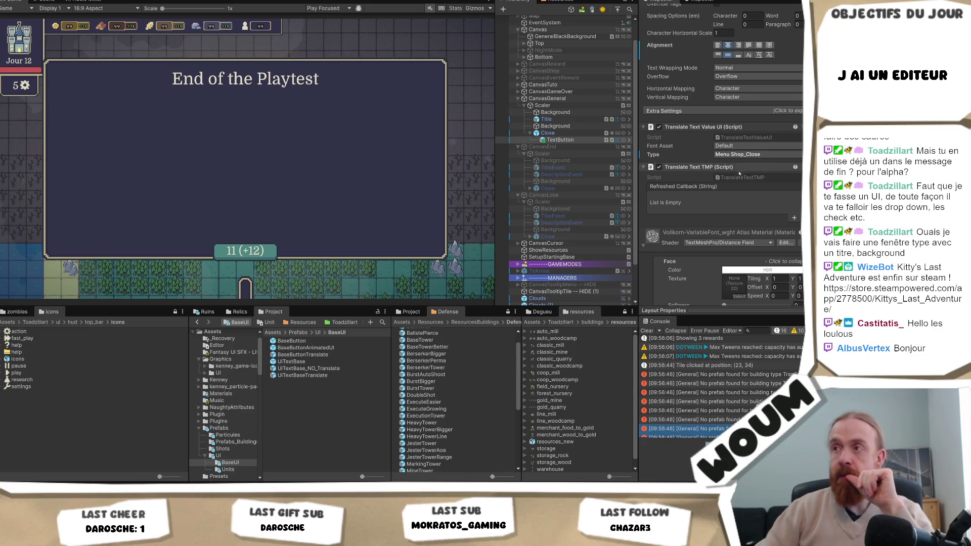
left_click(556, 126)
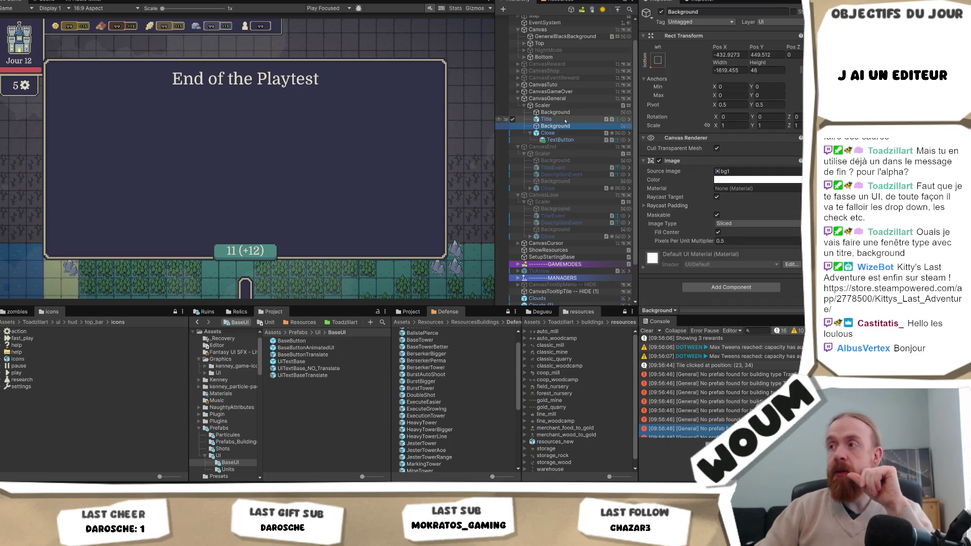
Toggle both Background objects on and off to compare them, then delete the lower duplicate
left_click(566, 112)
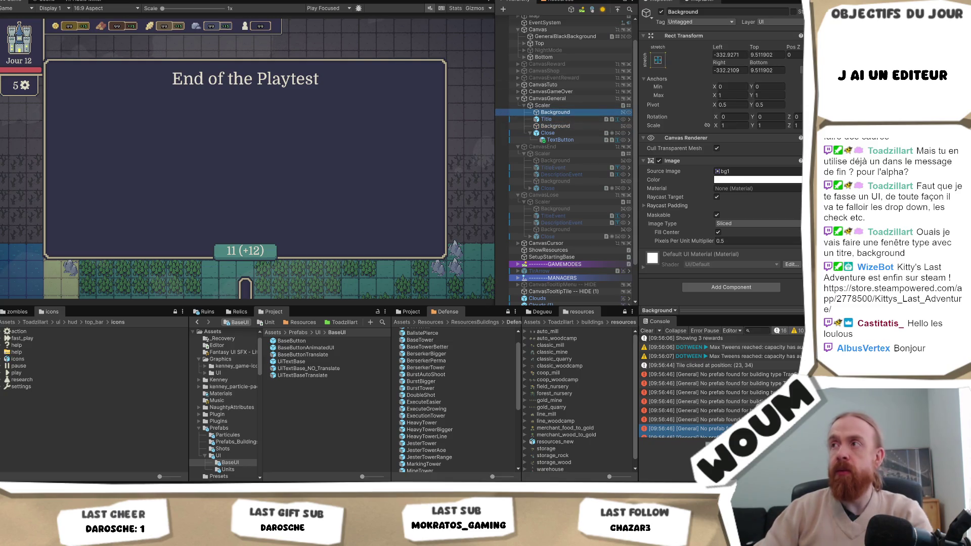
left_click(661, 11)
left_click(661, 12)
left_click(661, 12)
left_click(555, 126)
left_click(661, 12)
left_click(661, 12)
left_click(661, 11)
left_click(661, 11)
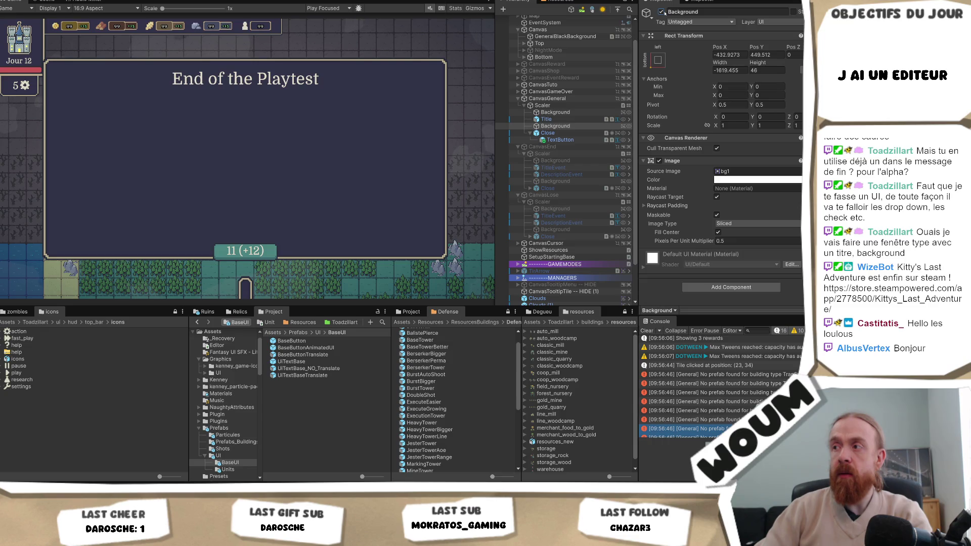
left_click(555, 126)
key("Delete")
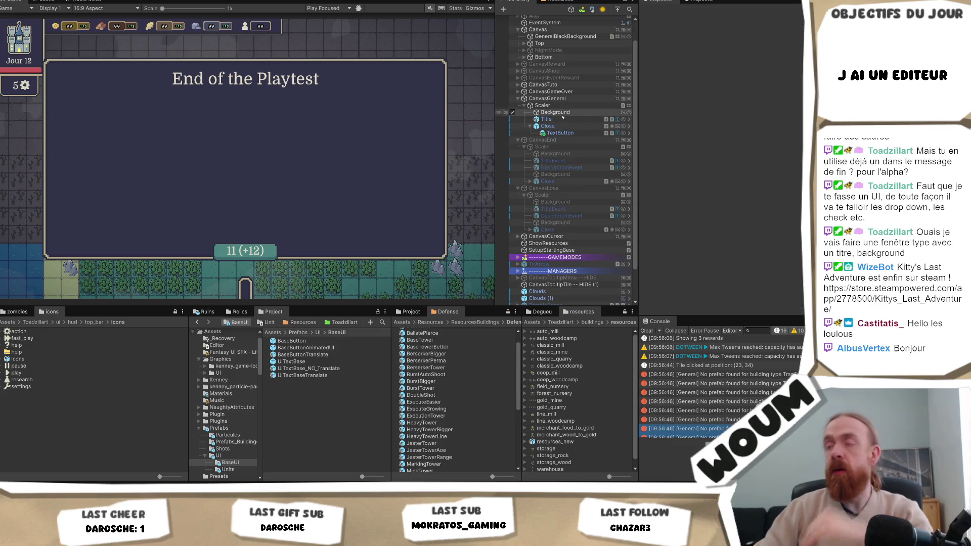
left_click(564, 100)
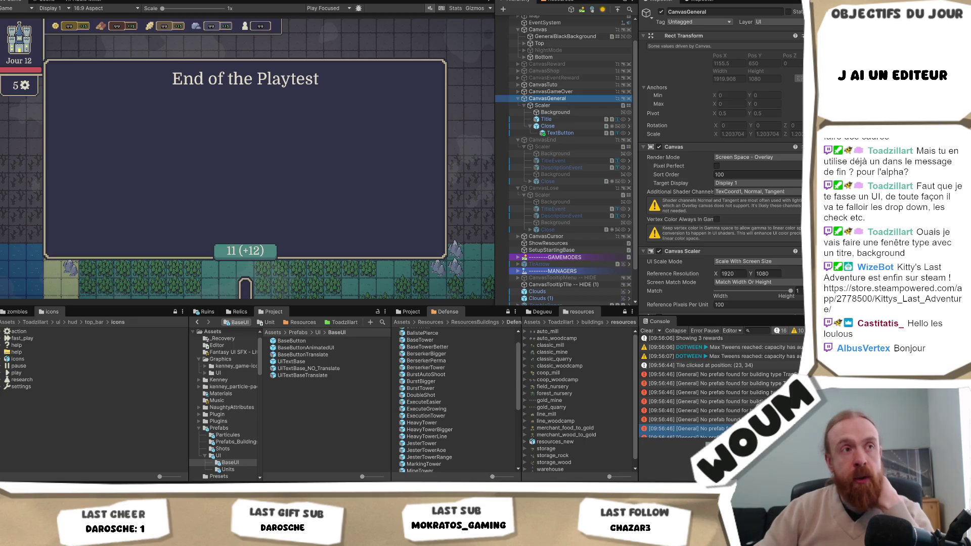
Widen the Game view panel by dragging the Game/Hierarchy divider
mouse_move(494, 171)
left_mouse_down()
mouse_move(466, 175)
mouse_move(509, 177)
mouse_move(475, 180)
left_mouse_up()
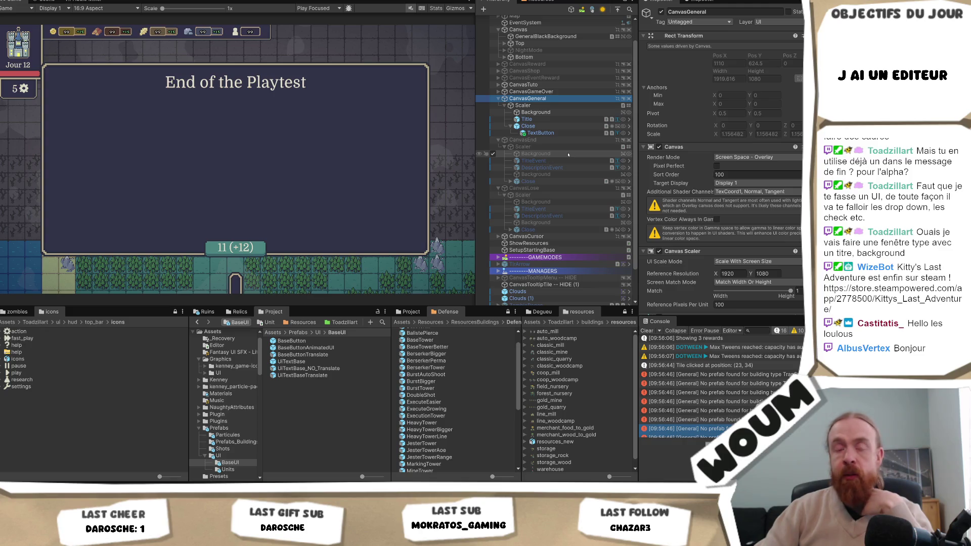
scroll(568, 154, "down", 2)
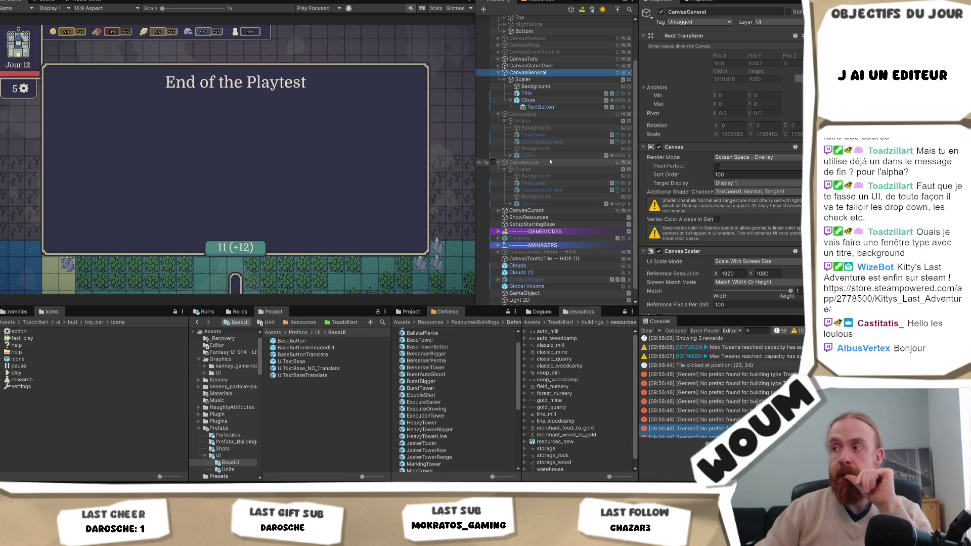
scroll(723, 177, "down", 3)
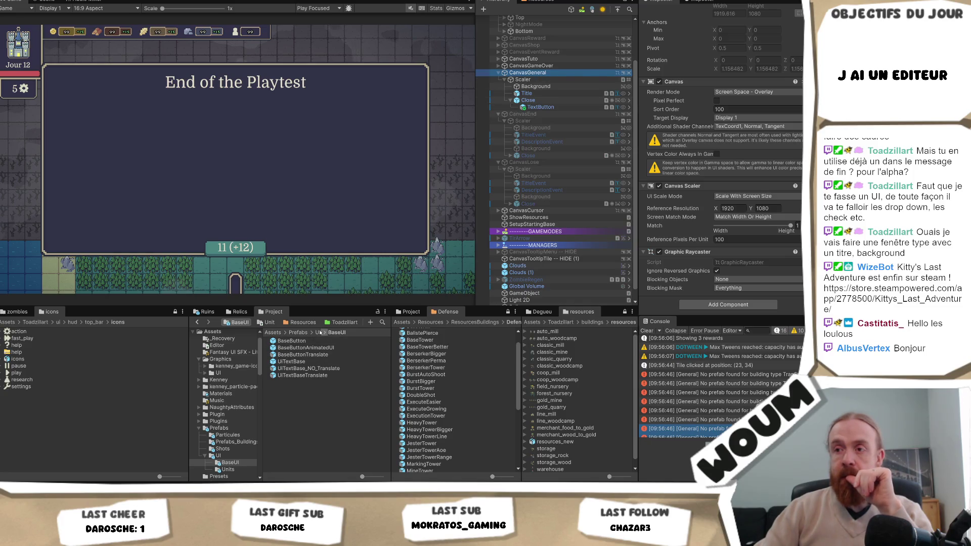
Delete the old CanvasGeneral prefab asset from Prefabs/UI and confirm
left_click(319, 333)
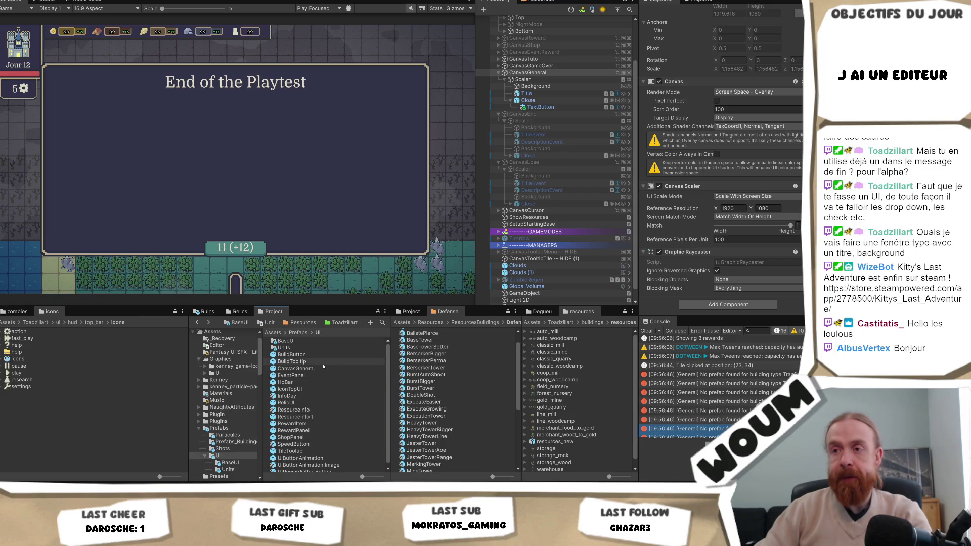
left_click(370, 367)
key("Delete")
key("Return")
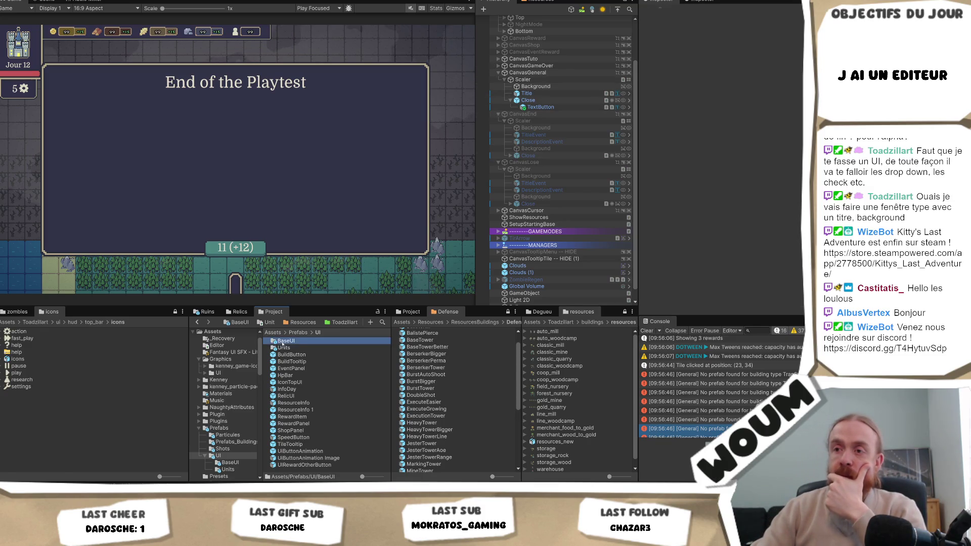
Save the scene's CanvasGeneral as a new prefab in Prefabs/UI/BaseUI, then reselect the scene instance
double_click(284, 342)
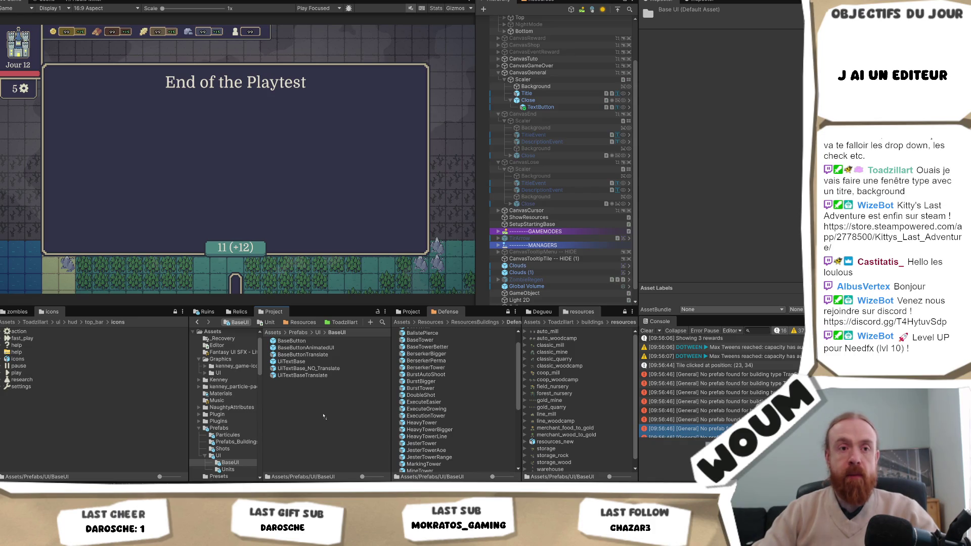
left_click_drag(528, 73, 324, 416)
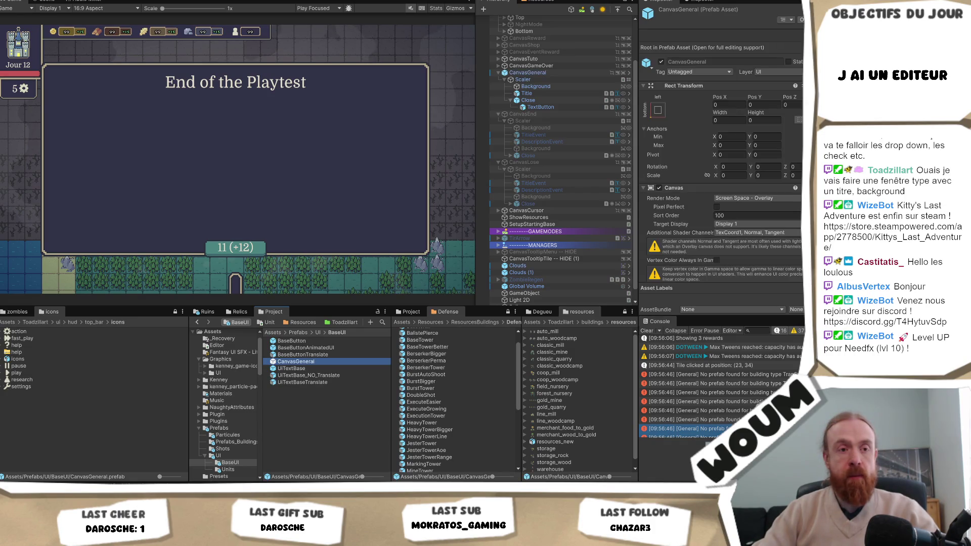
left_click(471, 296)
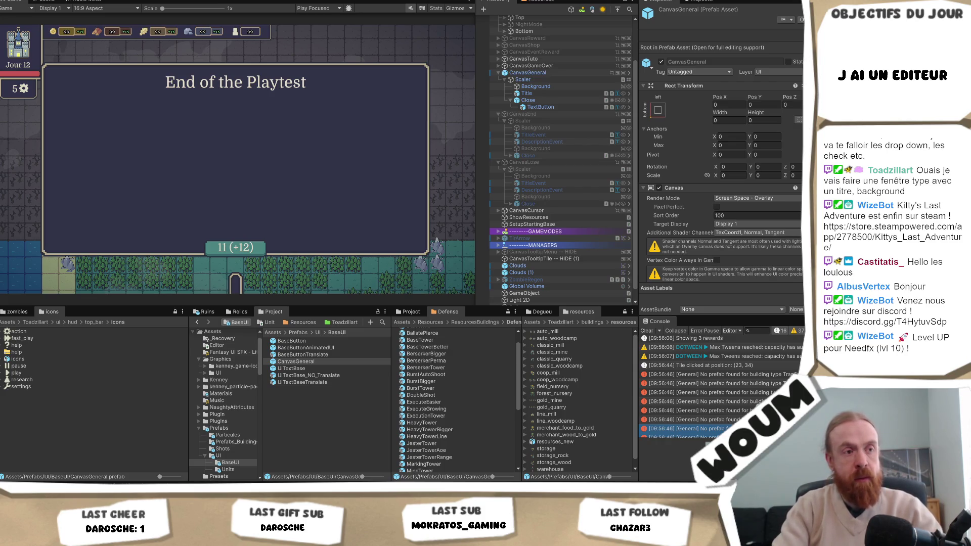
left_click(530, 73)
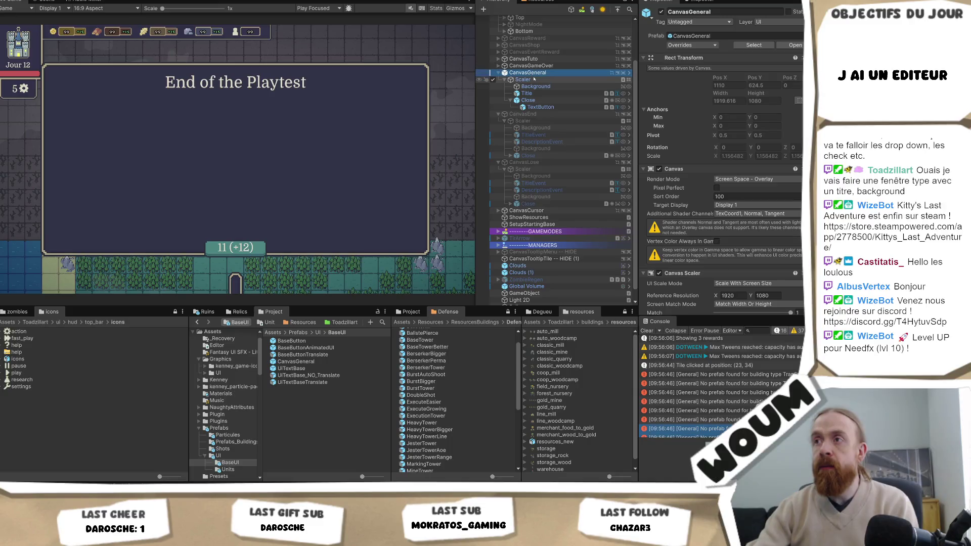
Review Background, Scaler and CanvasGeneral, then select GeneralBlackBackground to see its Canvas Group alpha 0
left_click(535, 87)
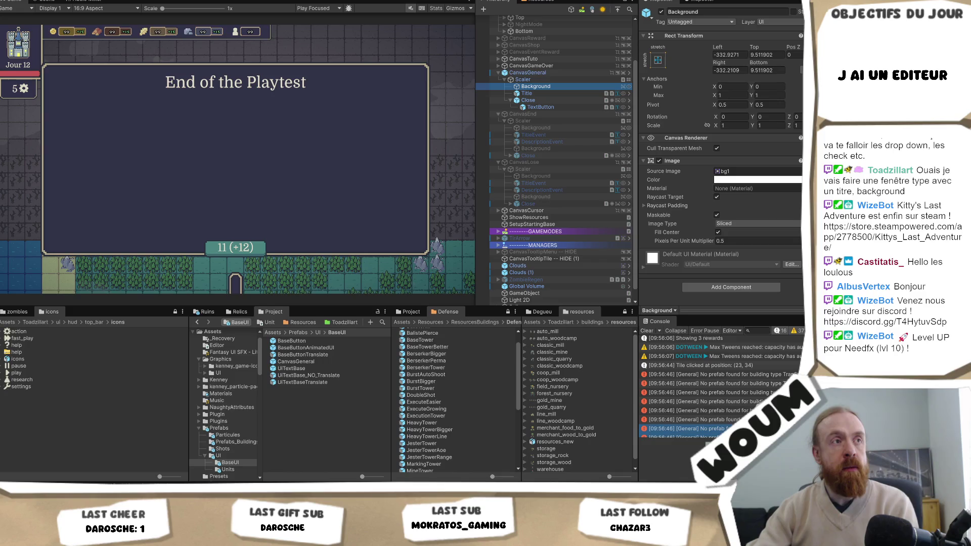
left_click(539, 80)
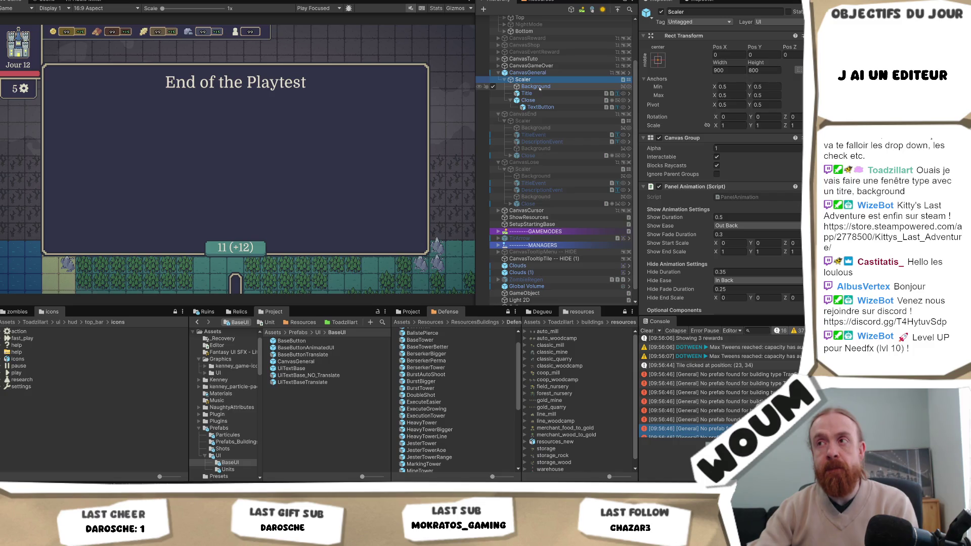
left_click(542, 73)
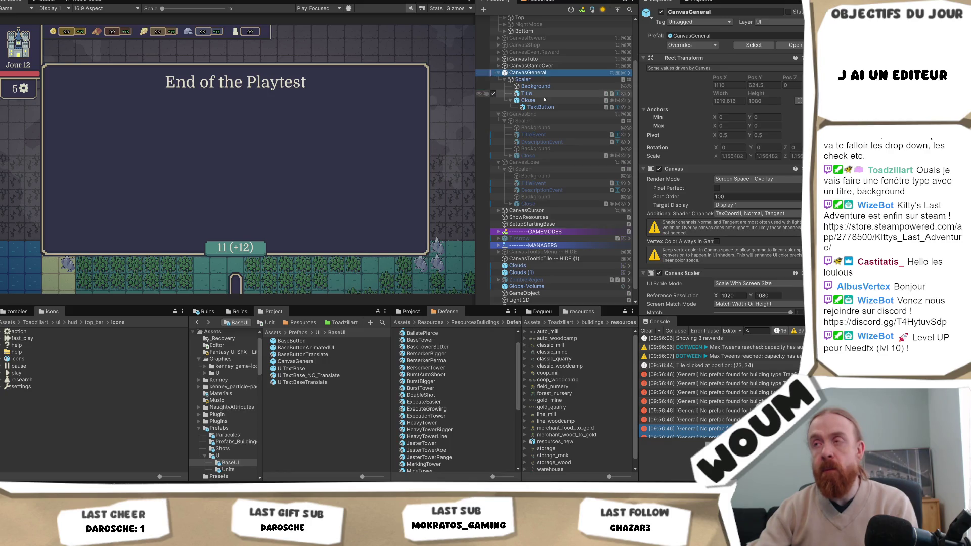
scroll(543, 74, "up", 3)
left_click(564, 61)
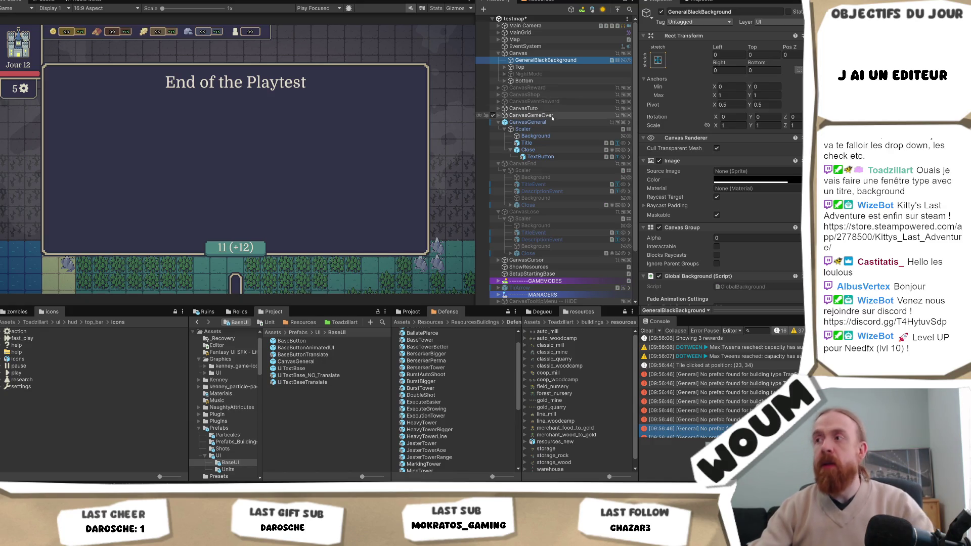
Move GeneralBlackBackground into CanvasGeneral's Scaler and select it there
mouse_move(546, 59)
left_mouse_down()
mouse_move(540, 163)
mouse_move(549, 131)
left_mouse_up()
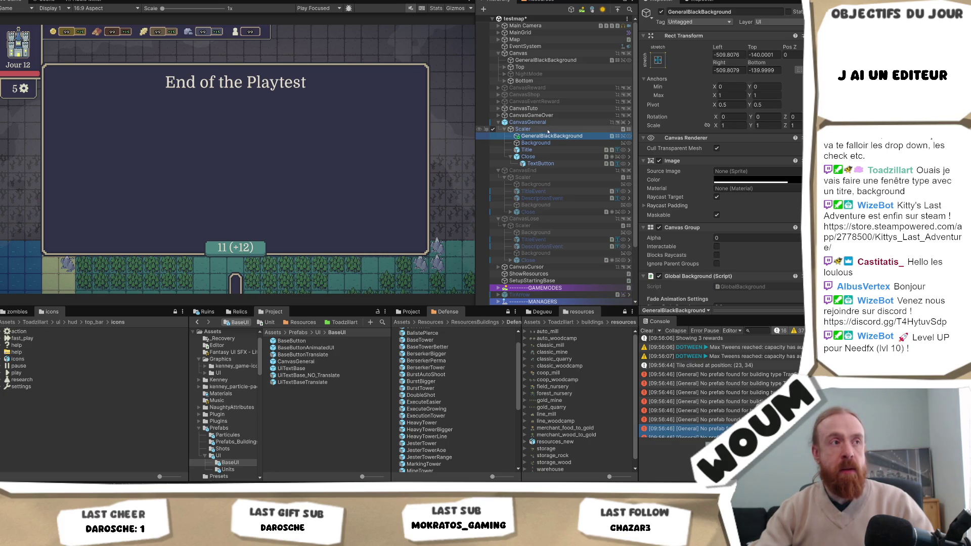
key("Up")
key("Up")
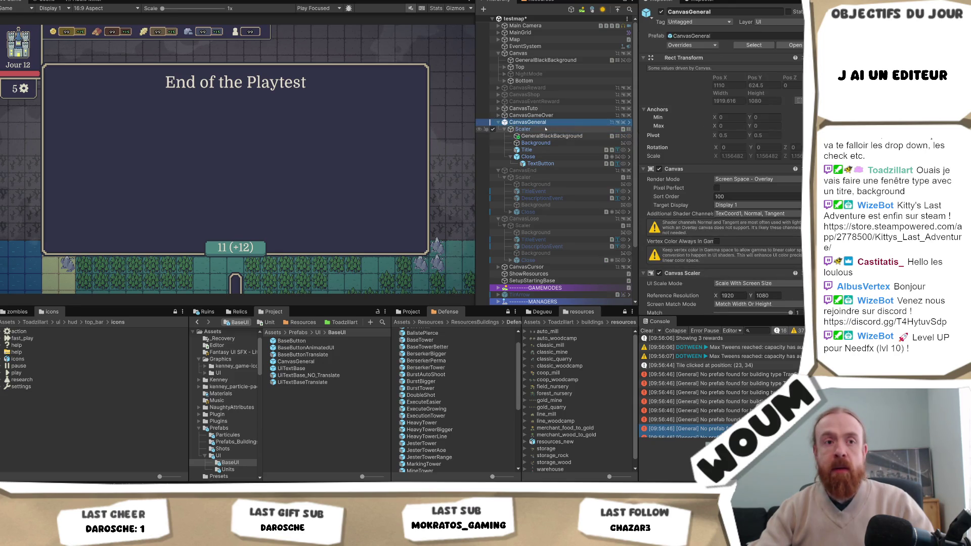
scroll(784, 200, "down", 3)
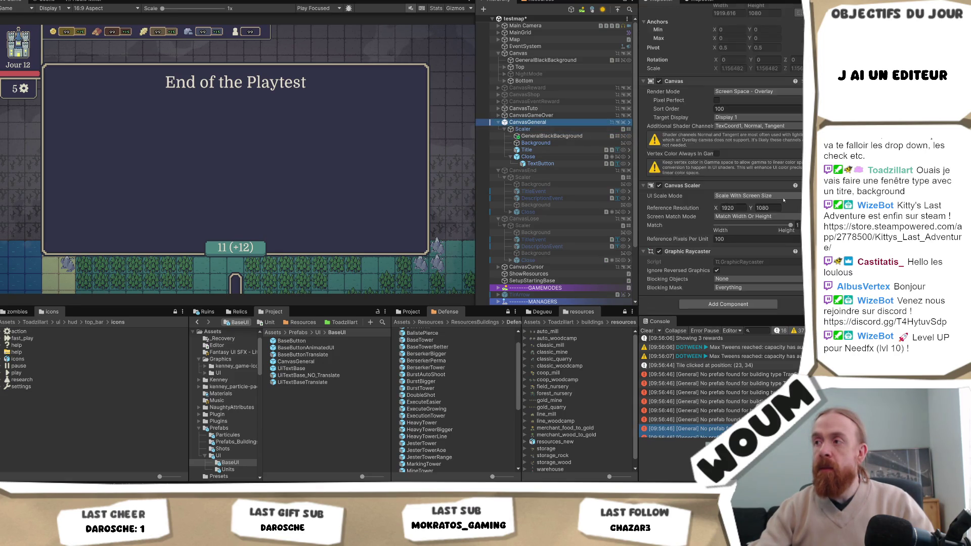
key("Down")
key("Down")
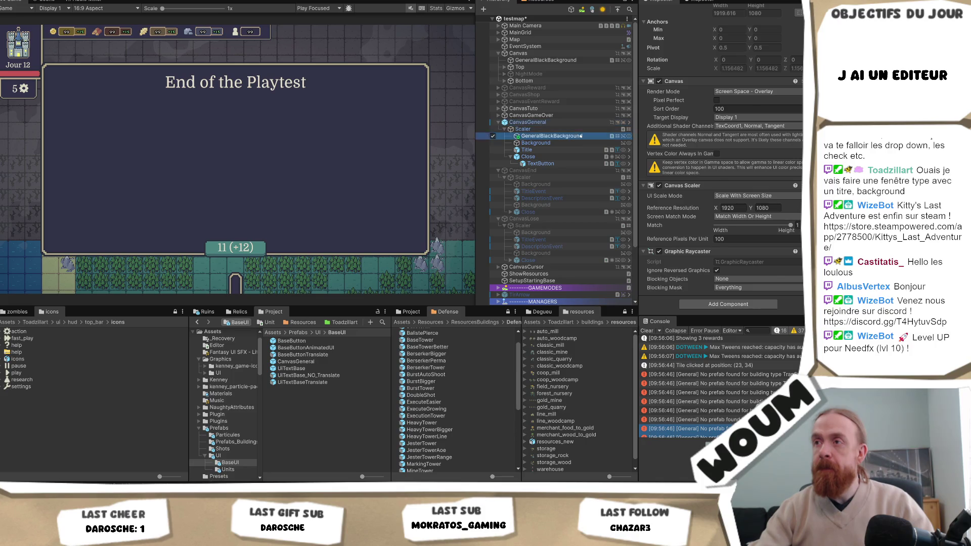
left_click(576, 124)
left_click(569, 137)
key("Up")
key("Up")
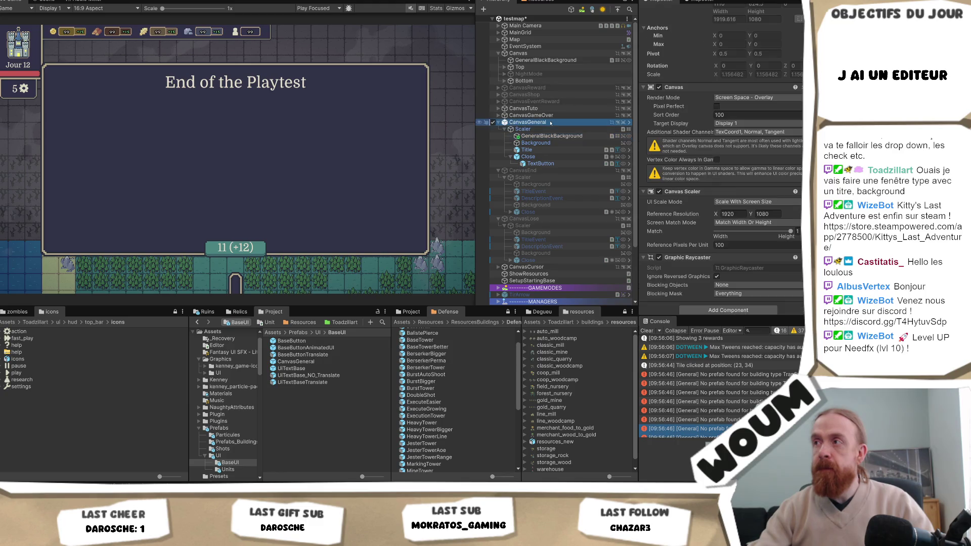
left_click(552, 136)
scroll(758, 142, "up", 3)
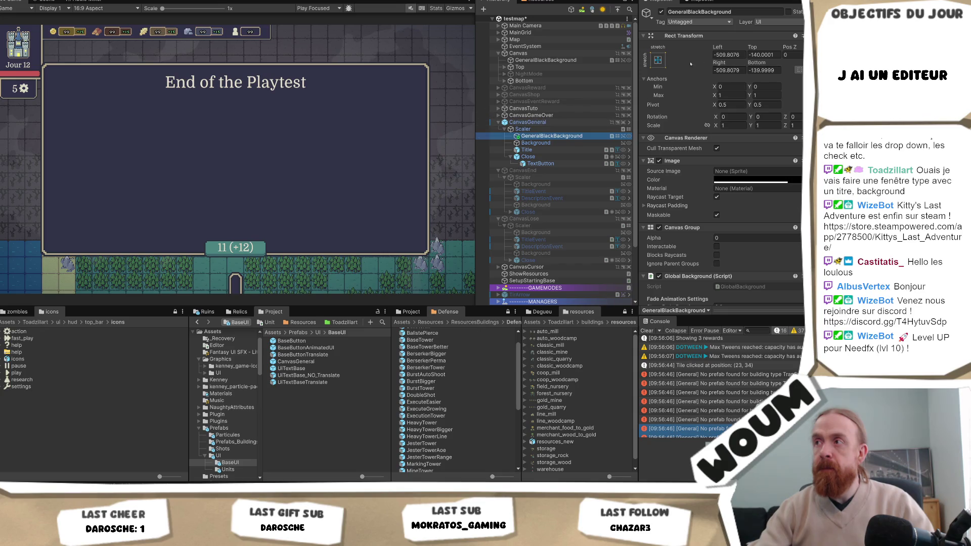
Apply the stretch-stretch anchor preset with Alt so GeneralBlackBackground fills its parent
left_click(658, 61)
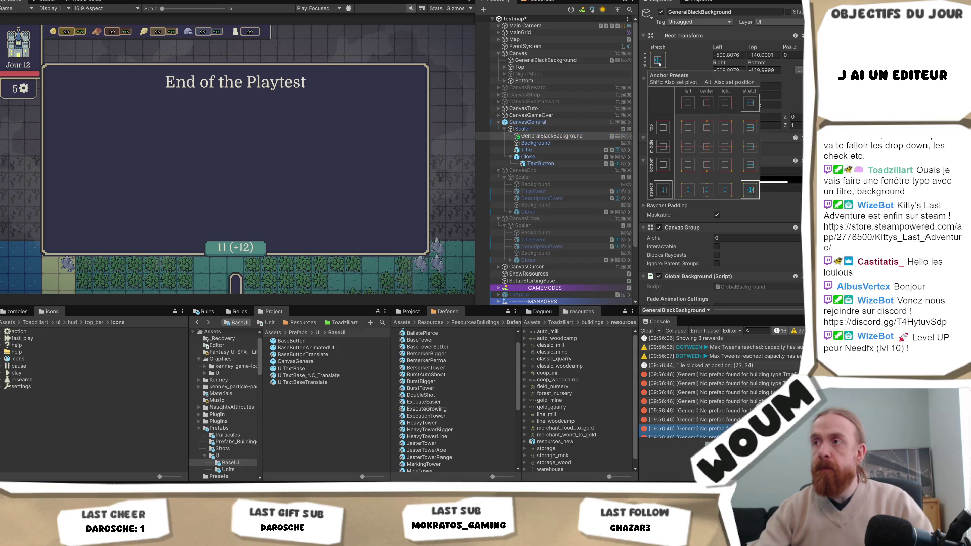
key("alt+shift")
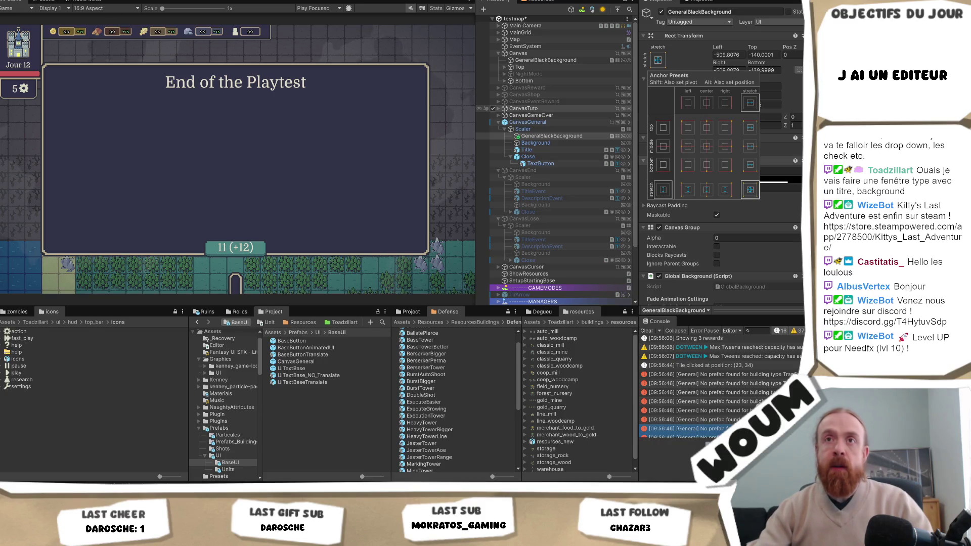
left_click(750, 189)
Frame GeneralBlackBackground in the Scene view to show the End of the Playtest panel
key("ctrl+1")
left_click(561, 136)
key("f")
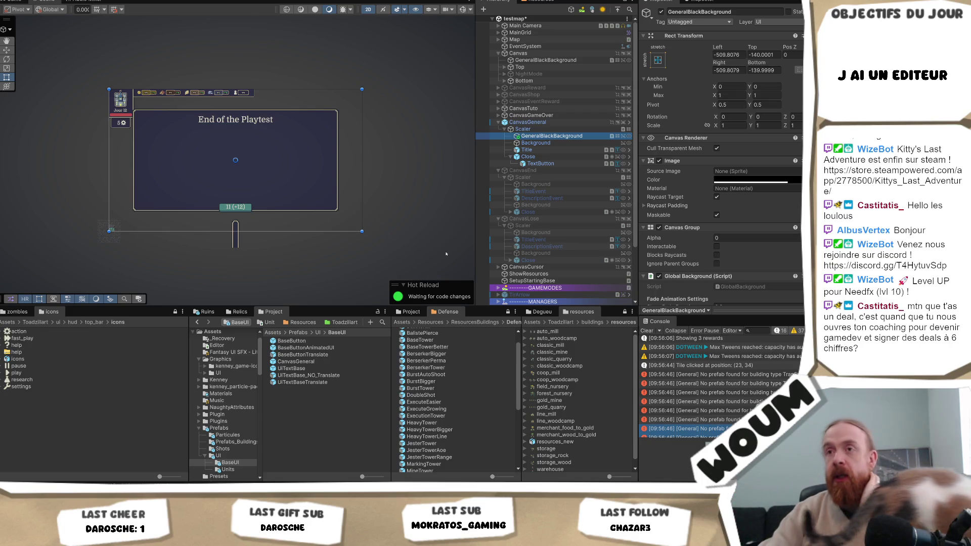
Set GeneralBlackBackground's Canvas Group alpha to 1, then review CanvasGeneral and the Close button's OnClick
scroll(734, 212, "down", 2)
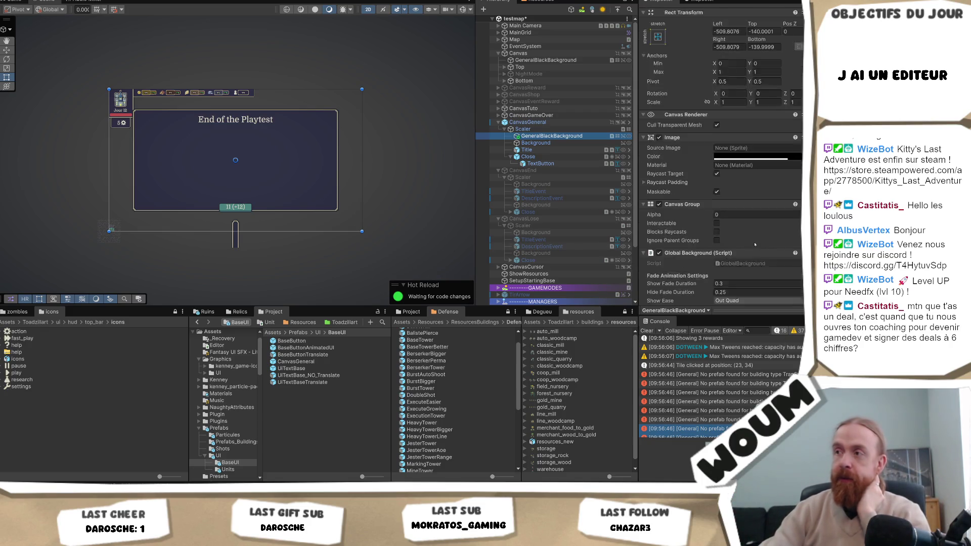
left_click(742, 191)
type("1")
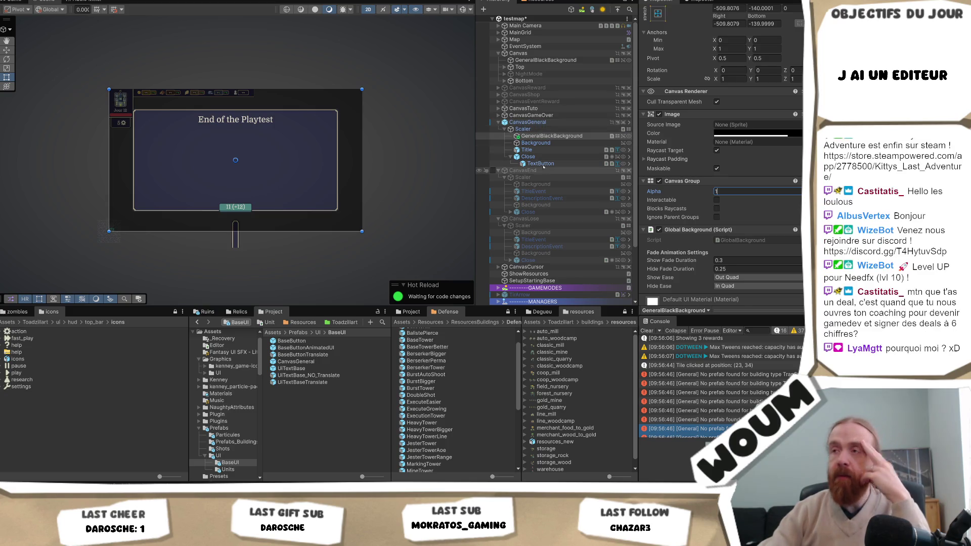
left_click(546, 122)
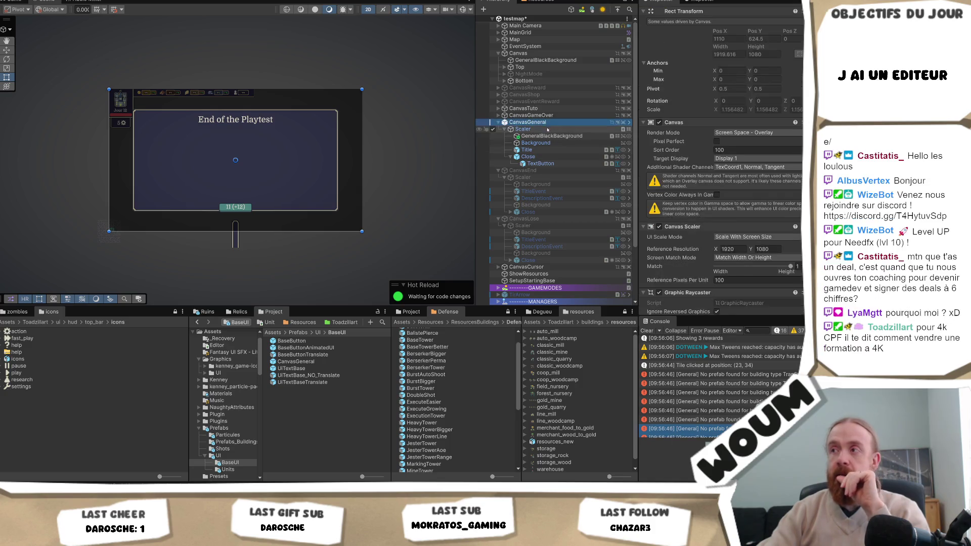
scroll(801, 177, "down", 2)
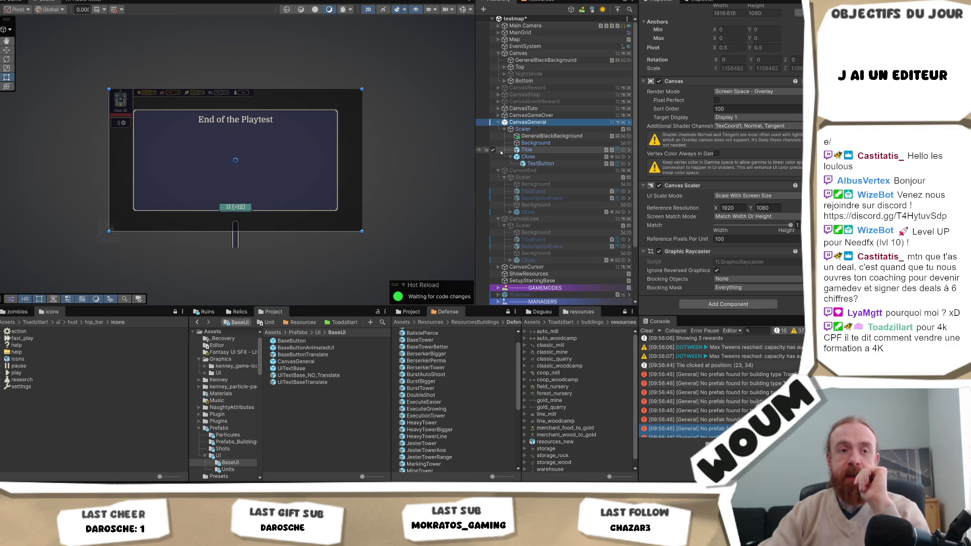
left_click(531, 157)
left_click(552, 136)
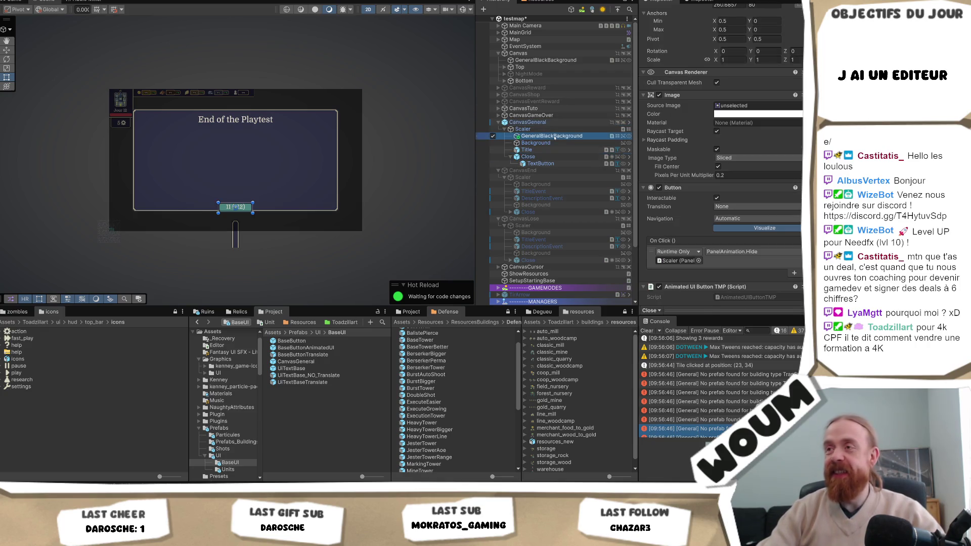
scroll(782, 156, "down", 1)
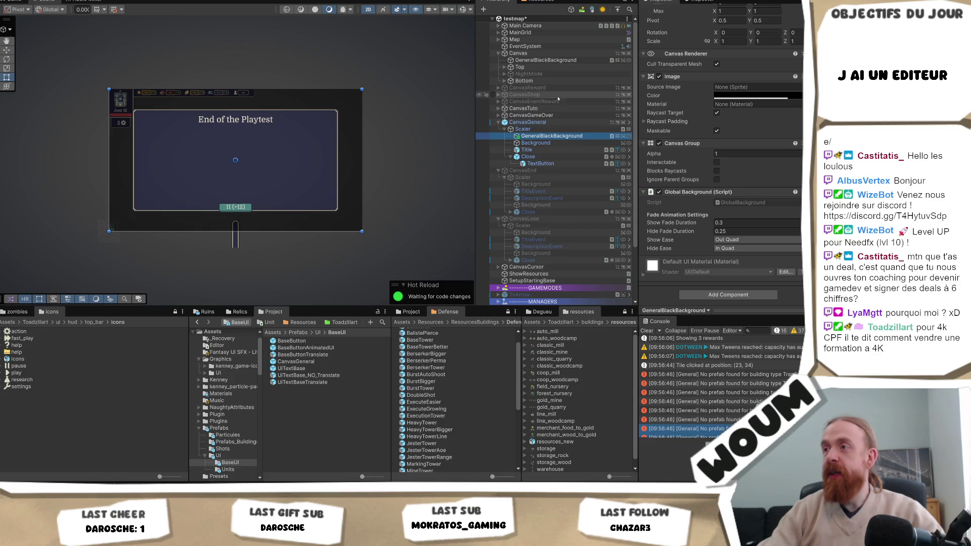
Inspect Background, CanvasGeneral and the Scaler's Panel Animation Canvas Group reference
left_click(541, 122)
left_click(545, 143)
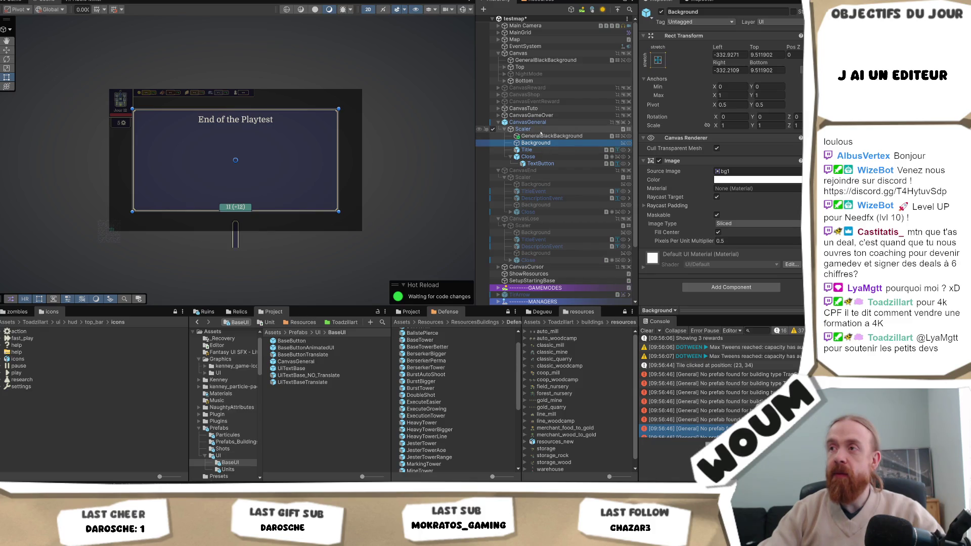
left_click(541, 135)
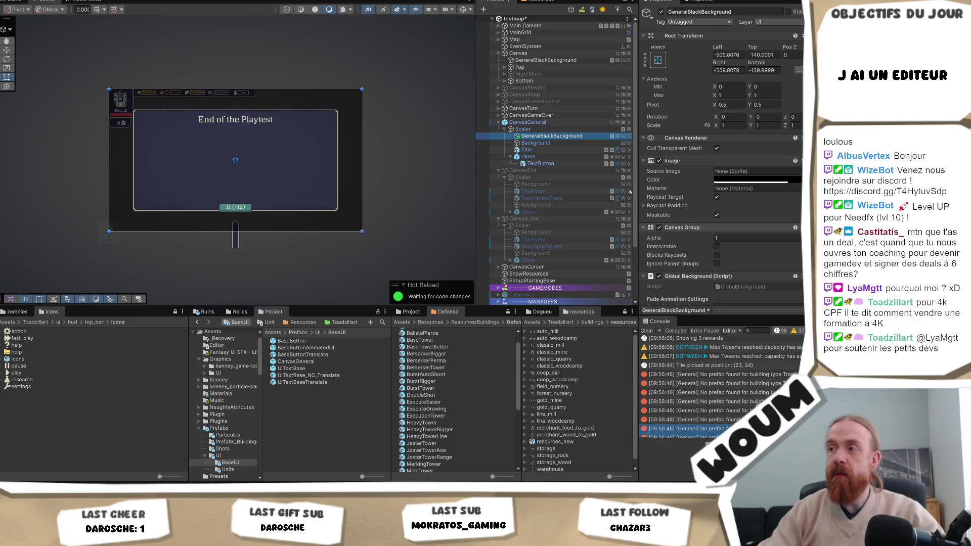
left_click(549, 123)
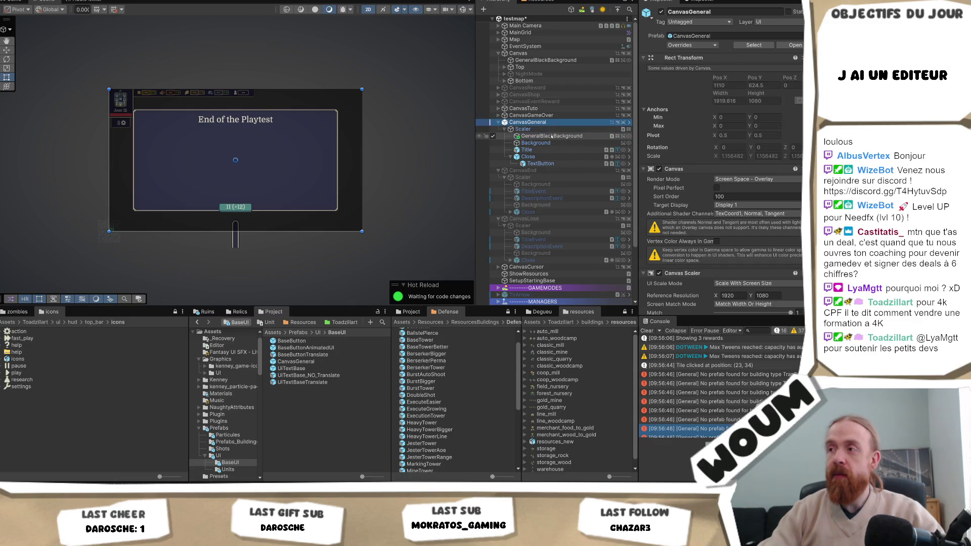
scroll(723, 172, "down", 3)
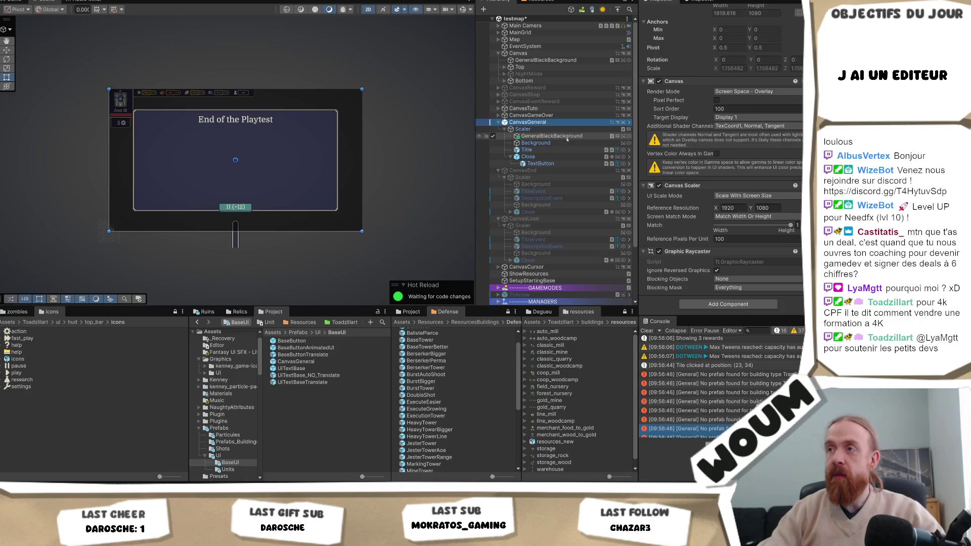
left_click(523, 129)
left_click(537, 123)
left_click_drag(537, 123, 536, 124)
left_click(744, 249)
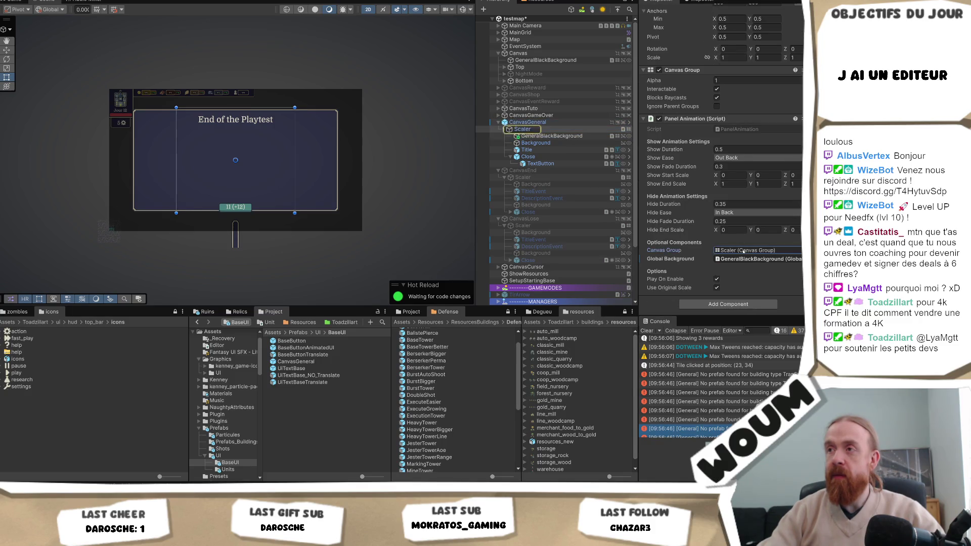
left_click(556, 131)
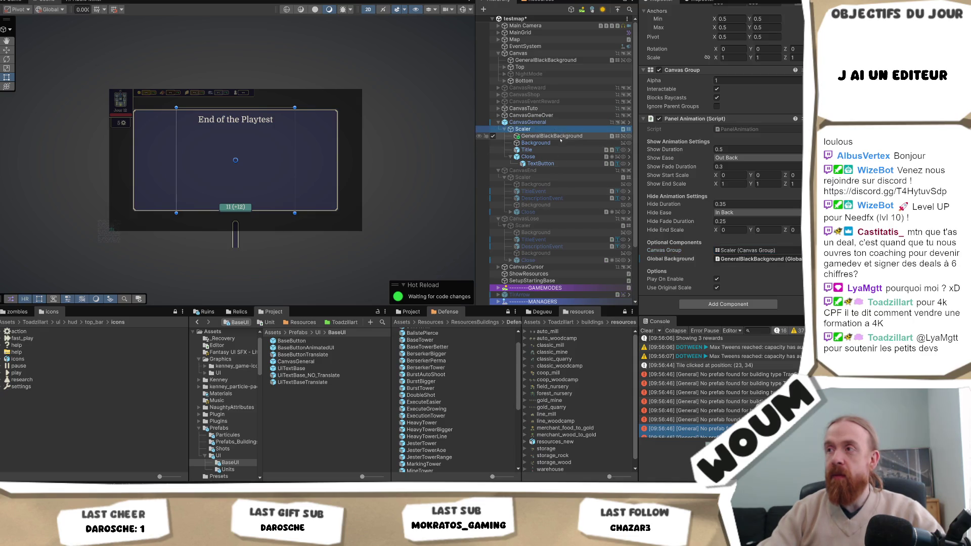
left_click(561, 137)
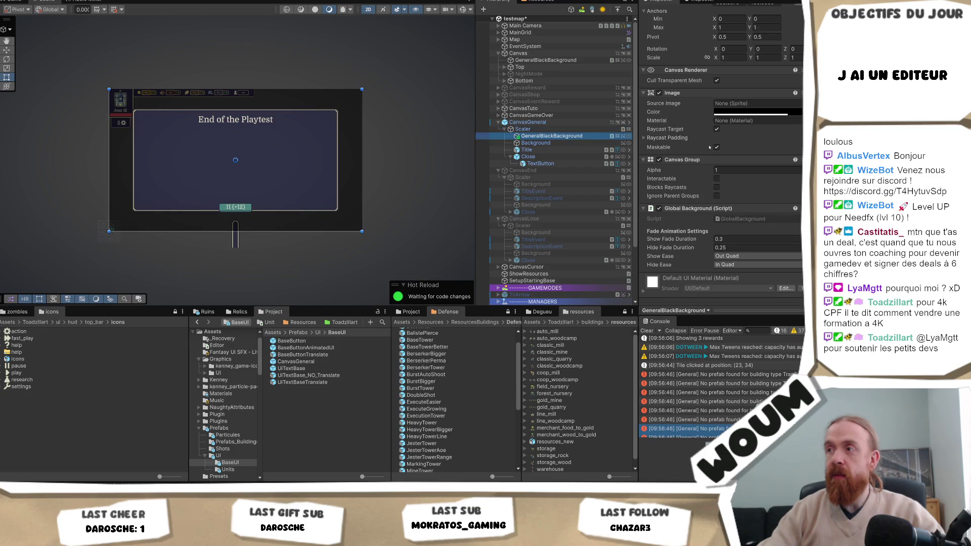
Remove the Canvas Group from GeneralBlackBackground and open its GlobalBackground script
left_click(747, 159)
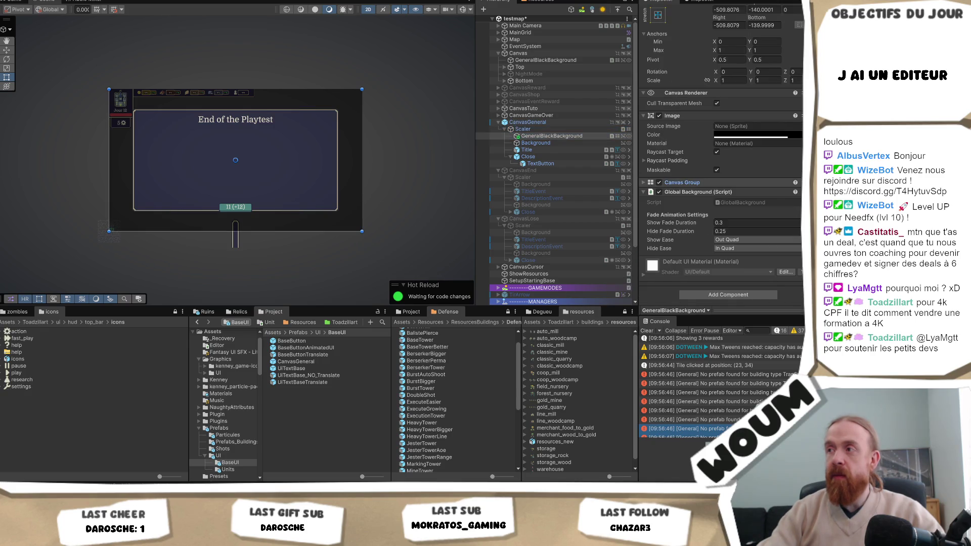
left_click(748, 184)
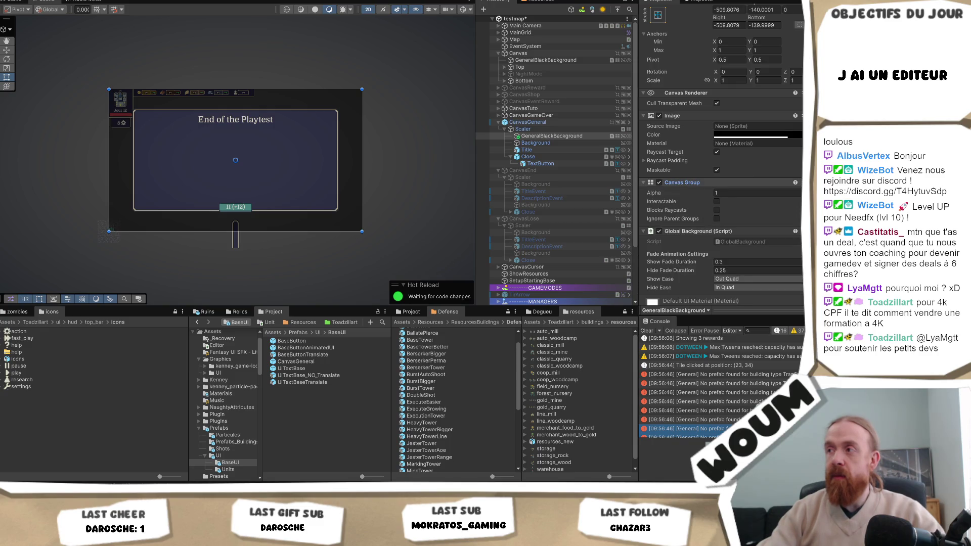
right_click(728, 184)
left_click(748, 222)
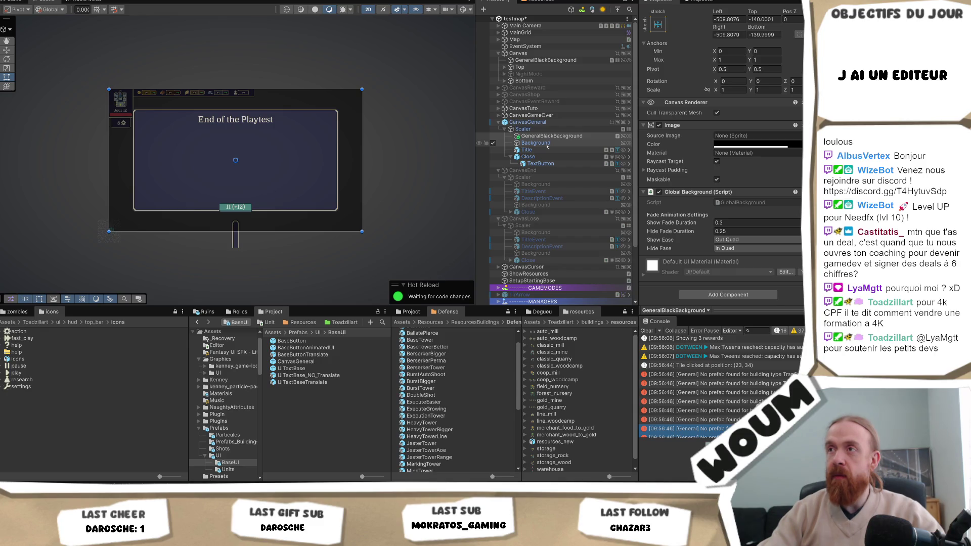
left_click(548, 136)
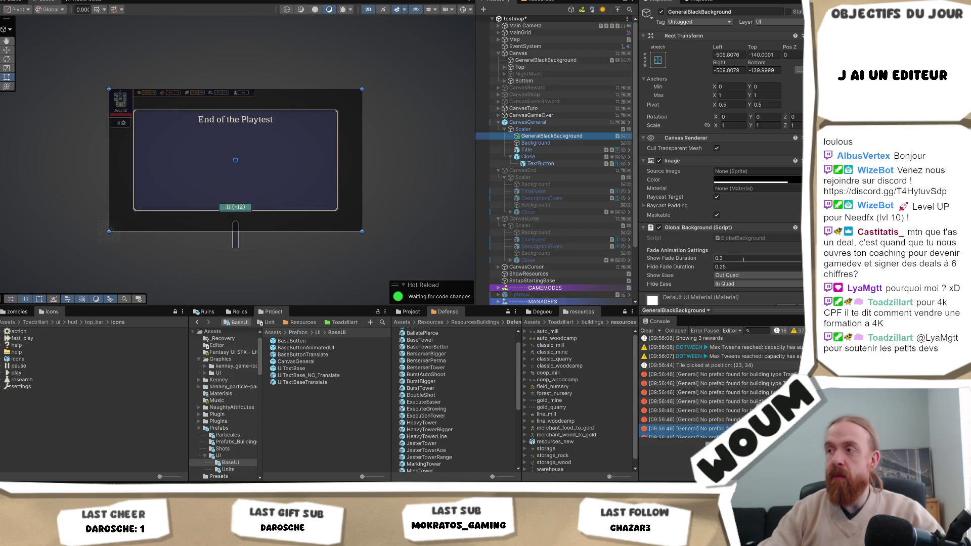
double_click(739, 237)
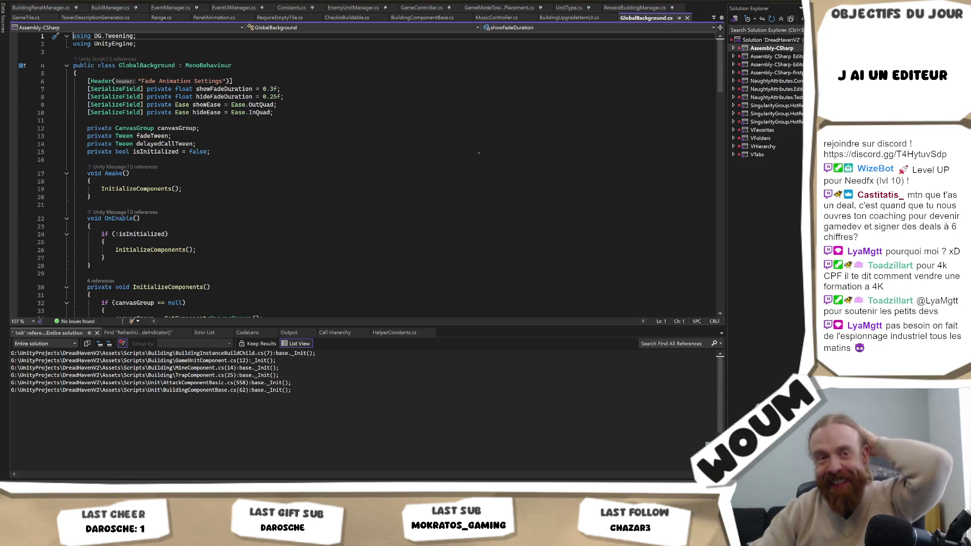
Read through GlobalBackground.cs, checking the alpha reference on line 44, then return to Unity
scroll(412, 192, "down", 6)
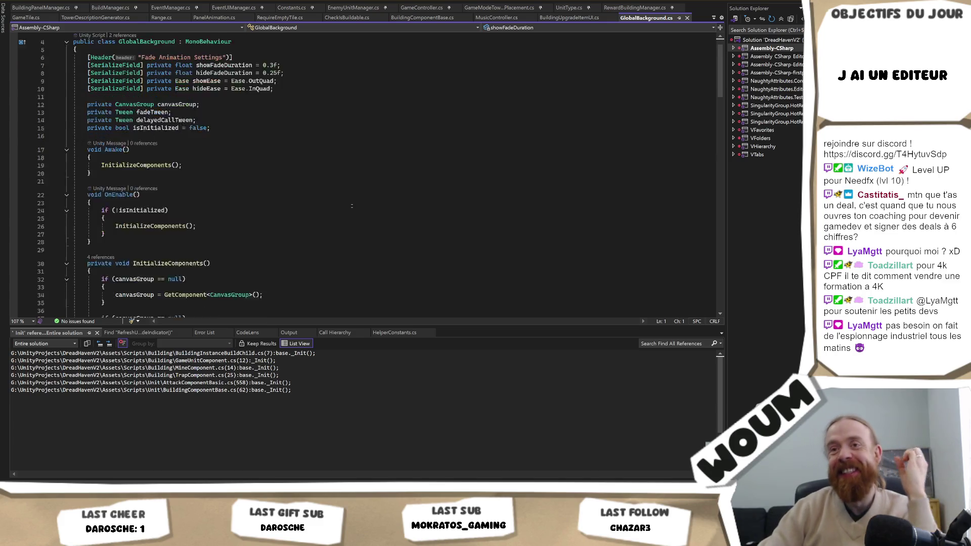
scroll(351, 205, "down", 4)
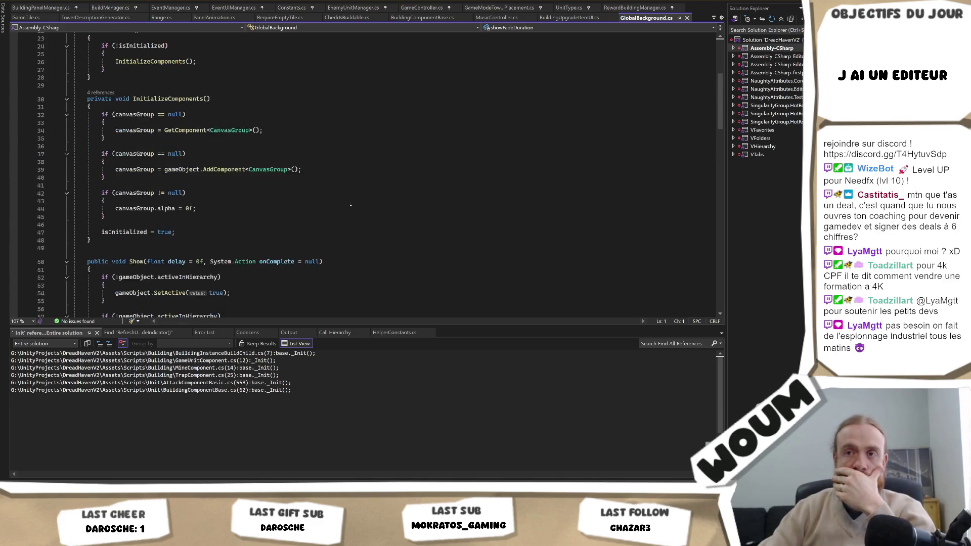
double_click(166, 161)
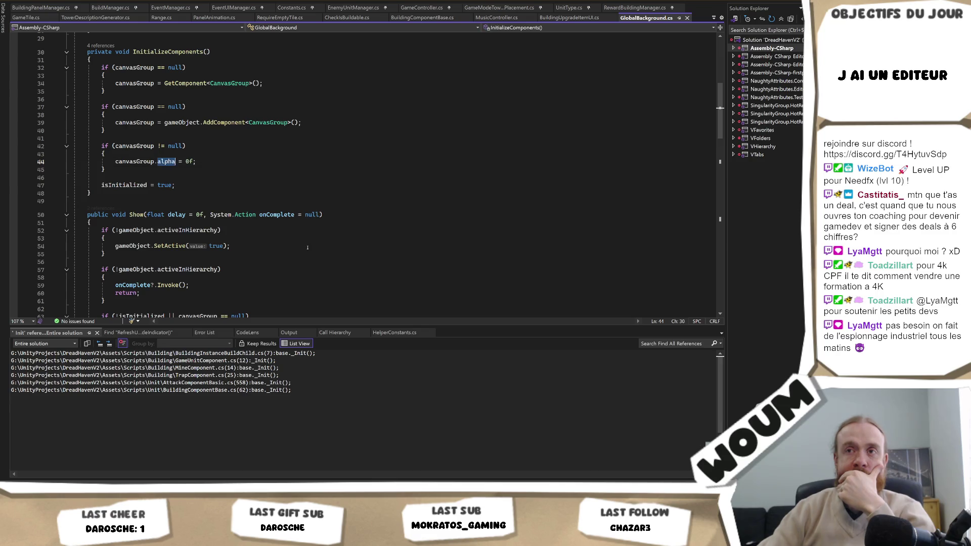
scroll(309, 247, "up", 6)
scroll(309, 248, "up", 4)
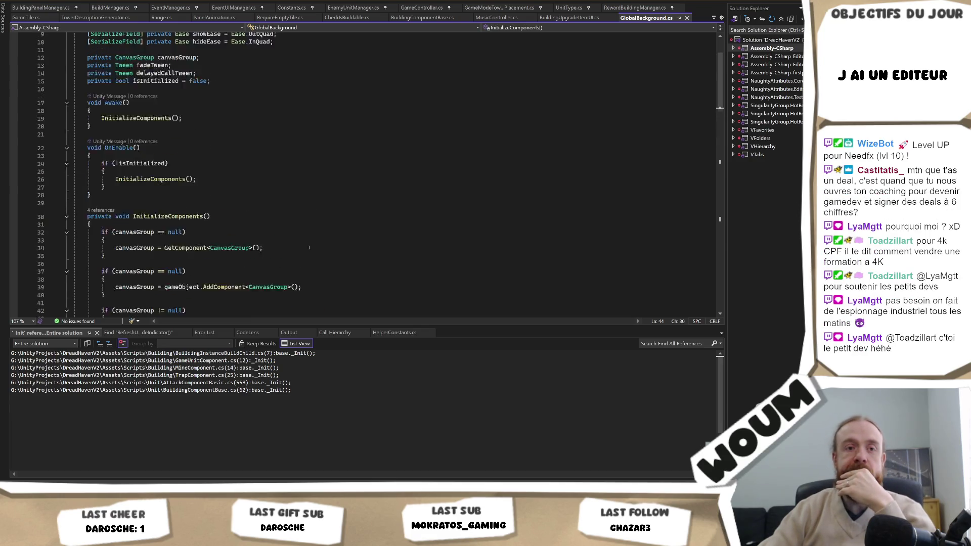
scroll(309, 247, "down", 2)
scroll(309, 247, "down", 8)
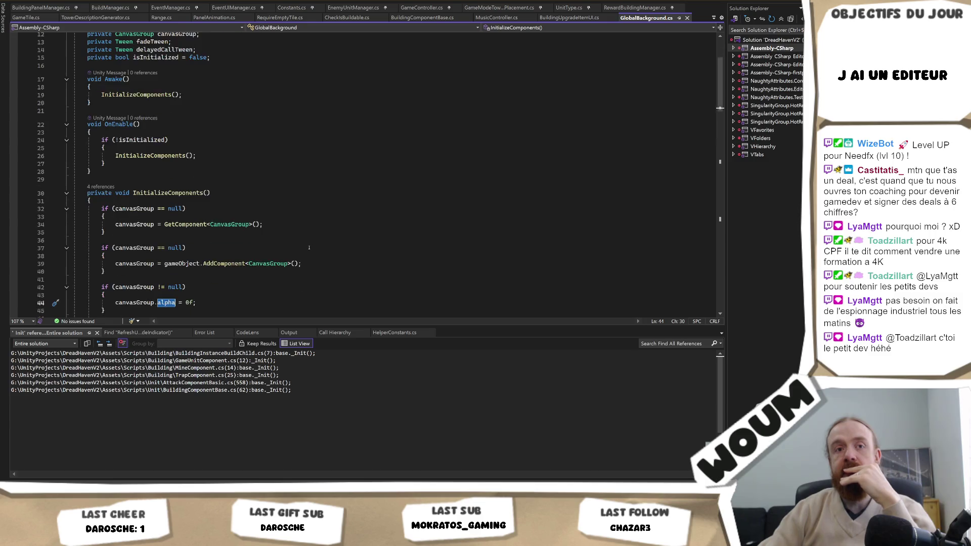
scroll(309, 247, "down", 2)
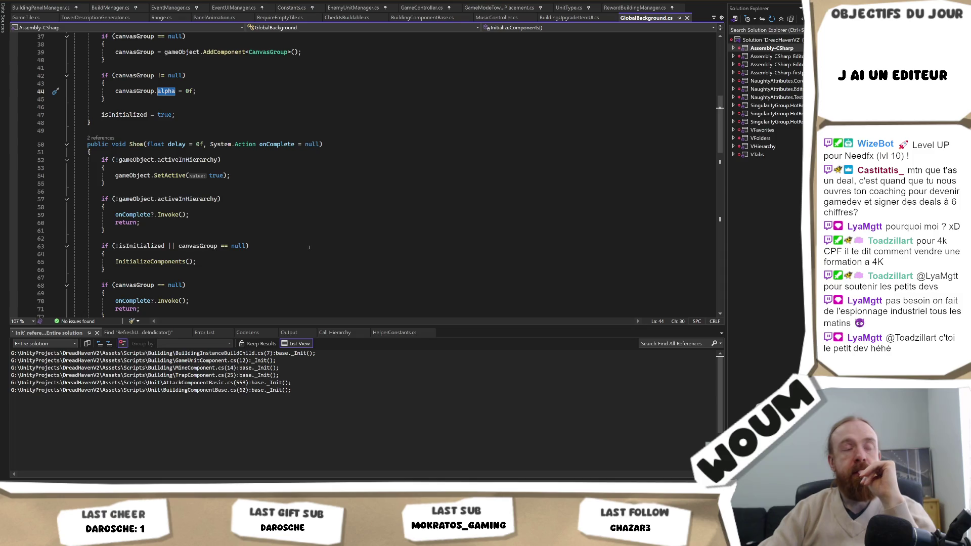
scroll(309, 247, "up", 7)
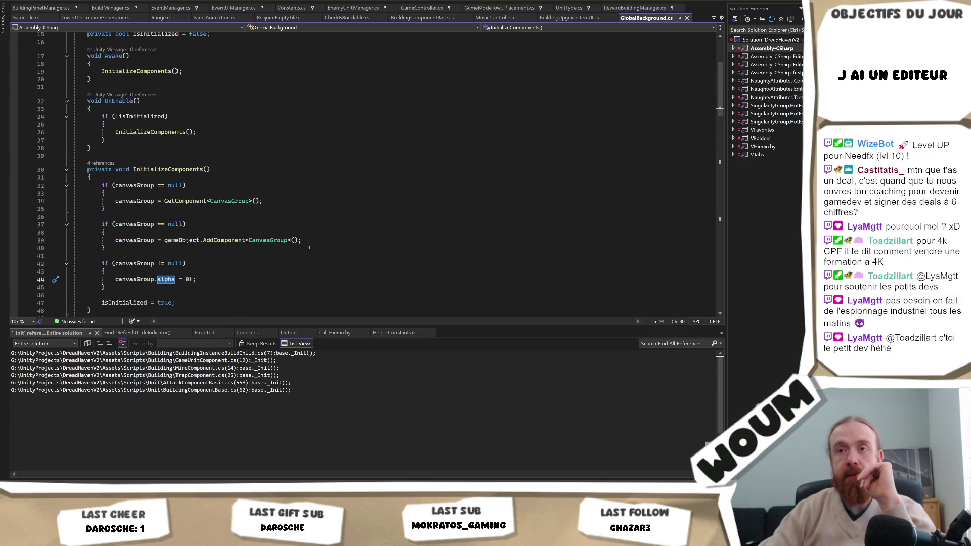
scroll(308, 247, "down", 7)
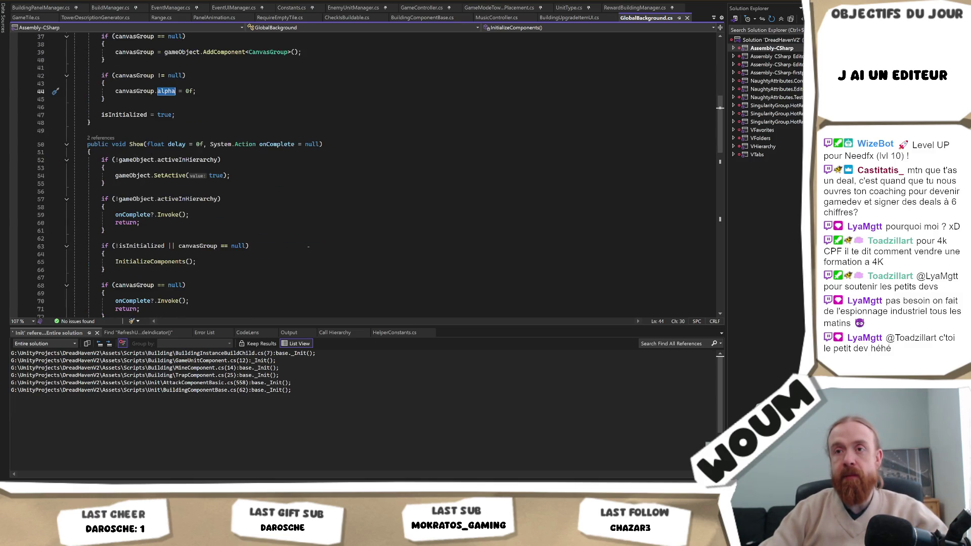
scroll(308, 246, "down", 3)
scroll(308, 247, "up", 7)
scroll(308, 247, "down", 3)
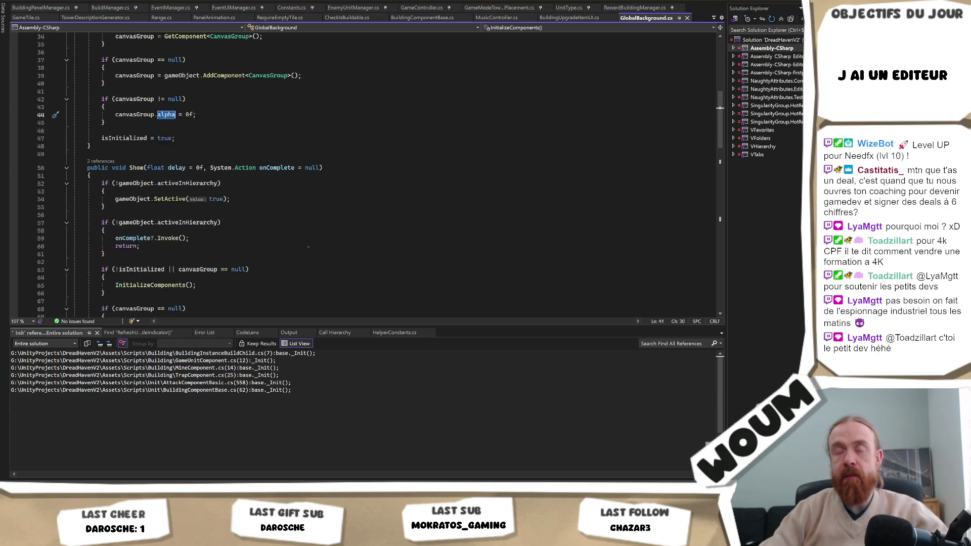
scroll(308, 247, "down", 3)
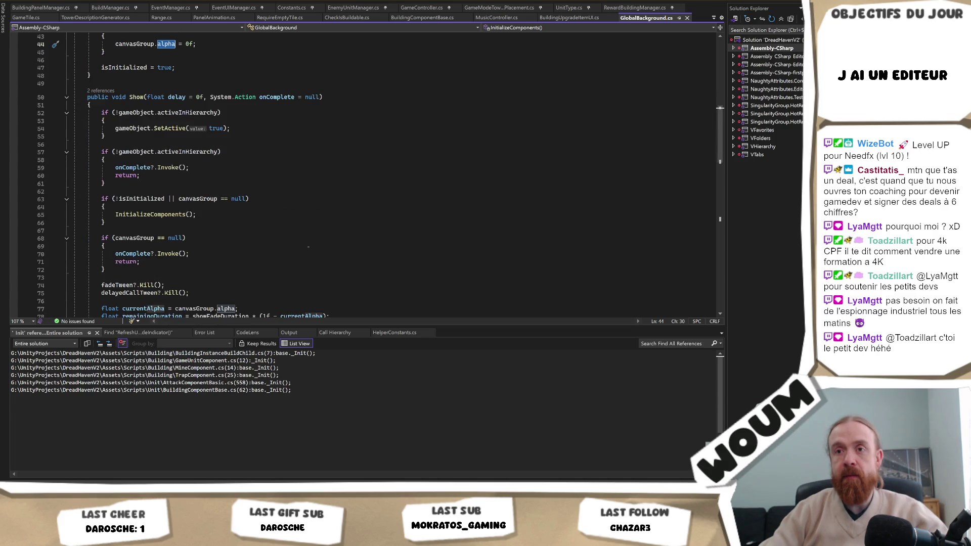
scroll(307, 247, "down", 3)
key("alt+Tab")
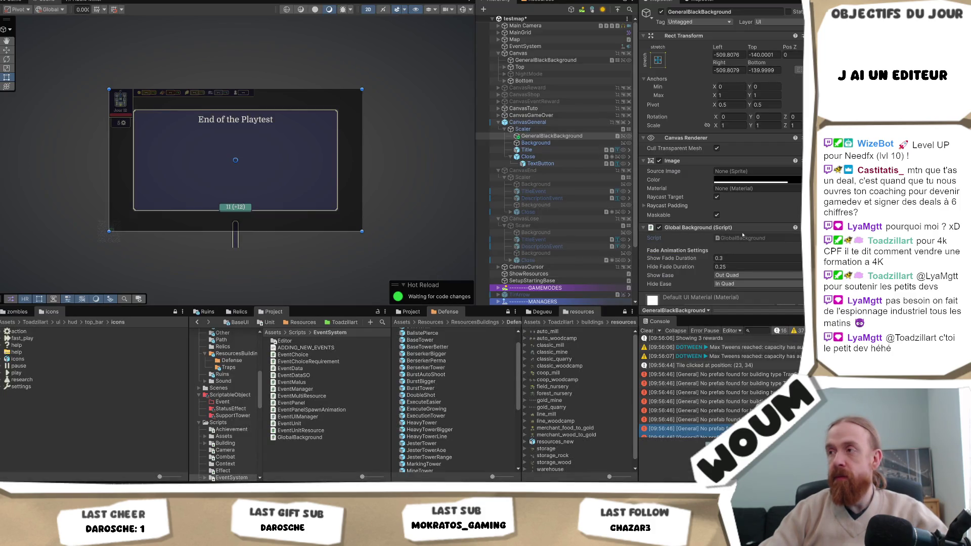
Apply the added GeneralBlackBackground object to the CanvasGeneral prefab
left_click(566, 122)
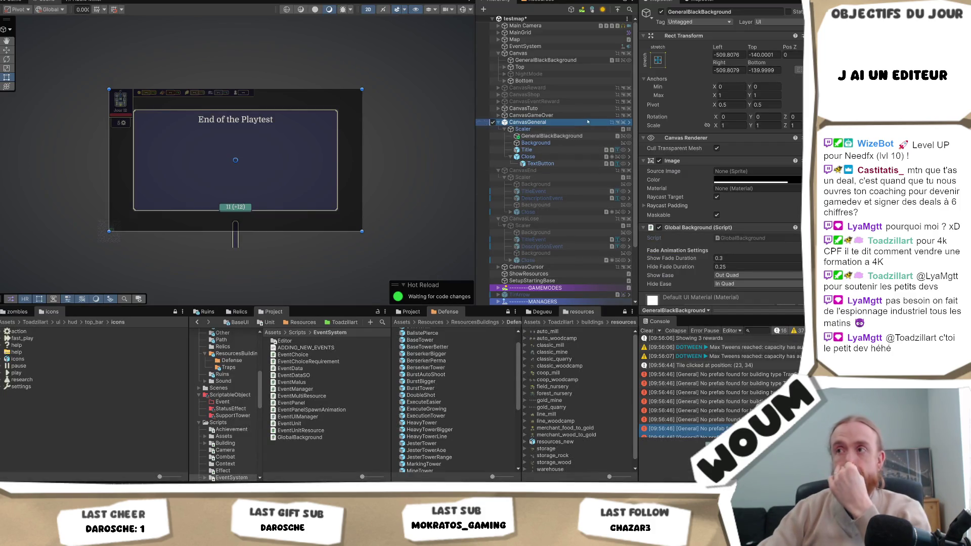
scroll(723, 152, "down", 3)
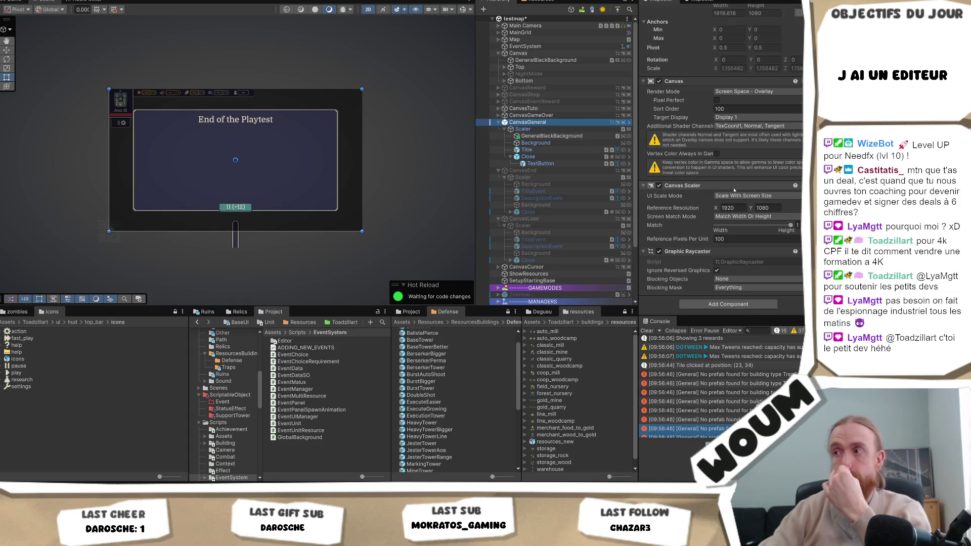
left_click(562, 130)
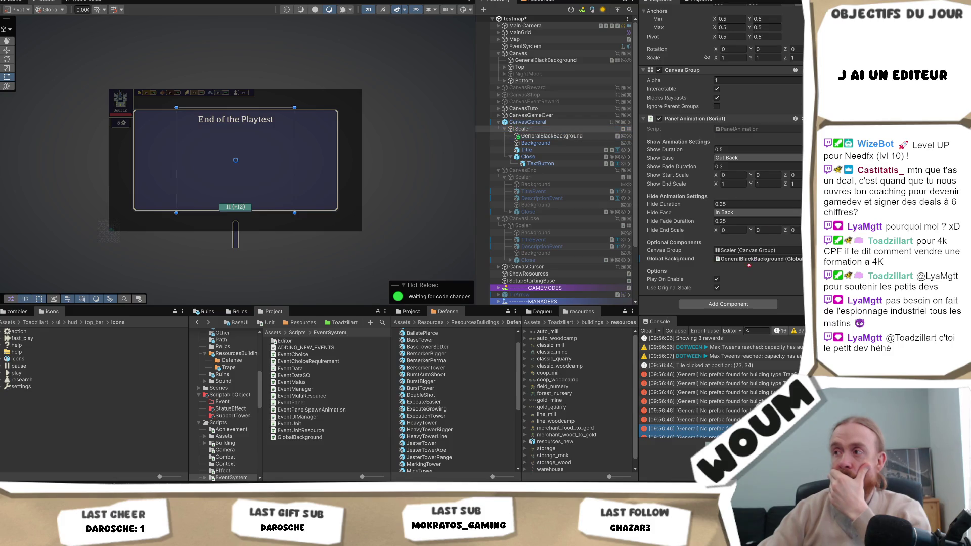
left_click(757, 259)
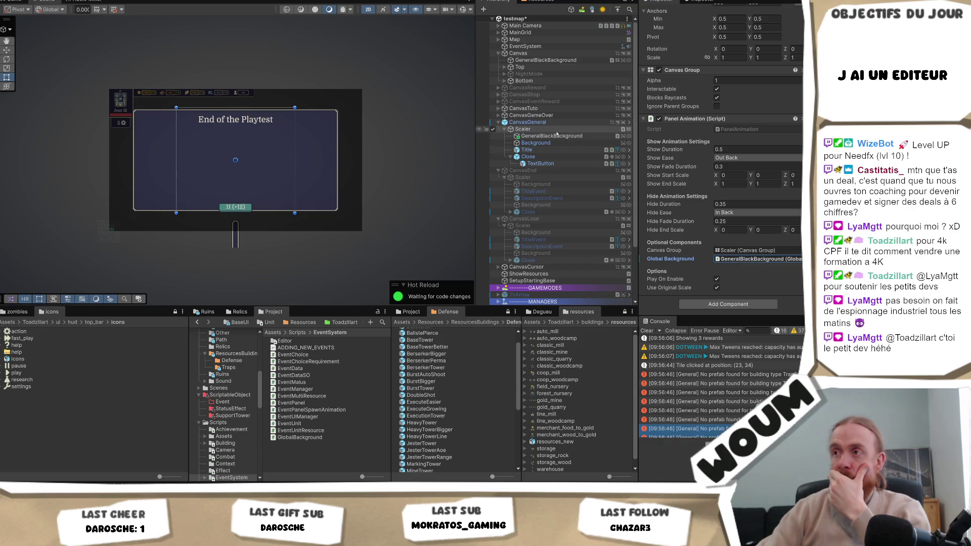
right_click(551, 136)
mouse_move(637, 272)
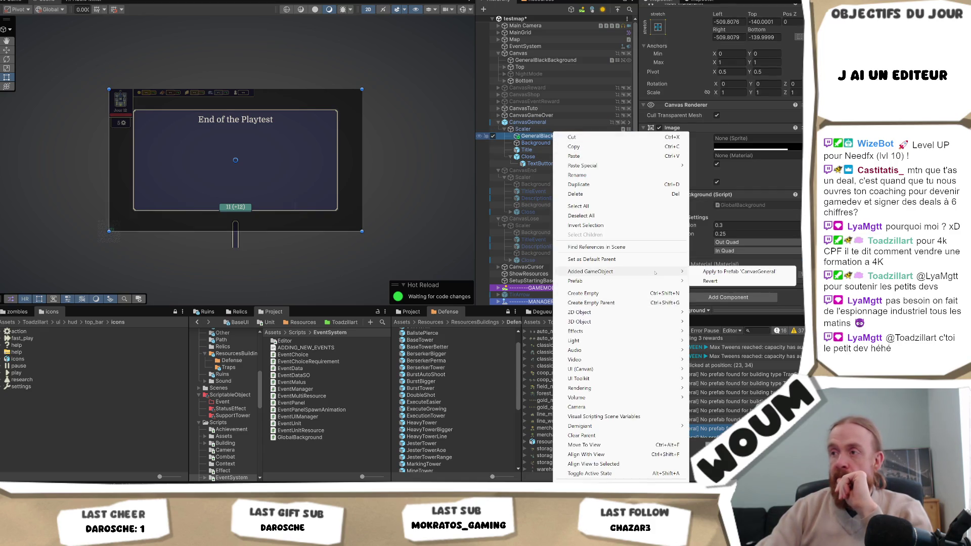
left_click(745, 273)
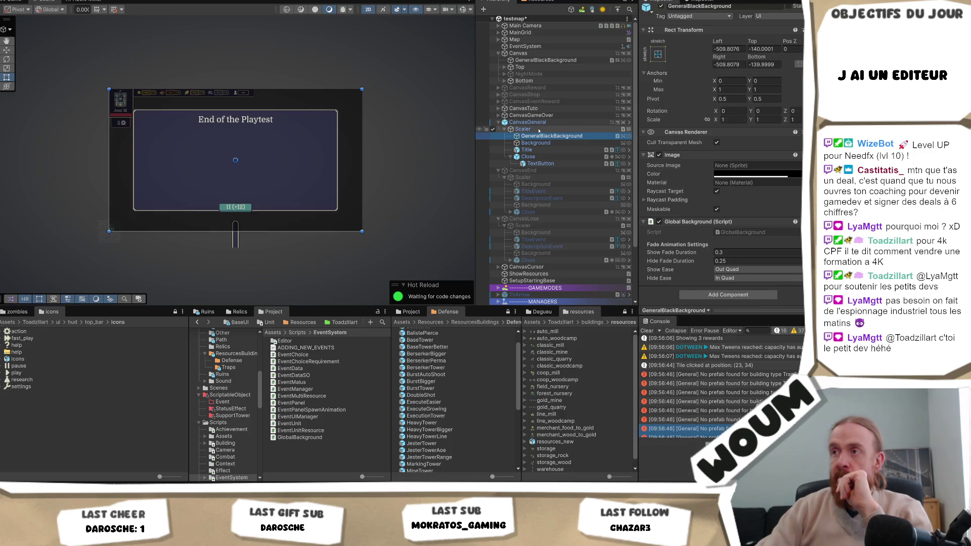
Apply the Scaler's Panel Animation Global Background reference to the CanvasGeneral prefab
scroll(703, 277, "down", 3)
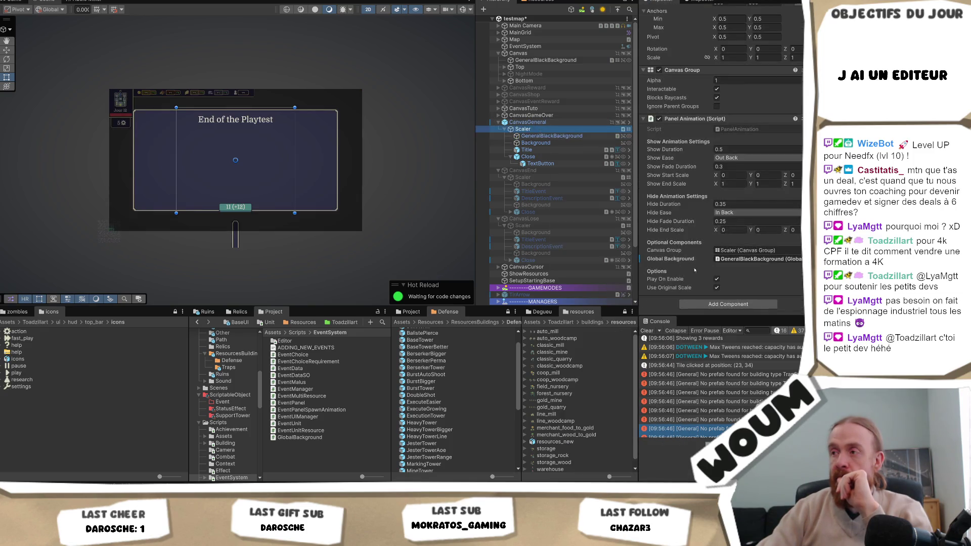
right_click(688, 259)
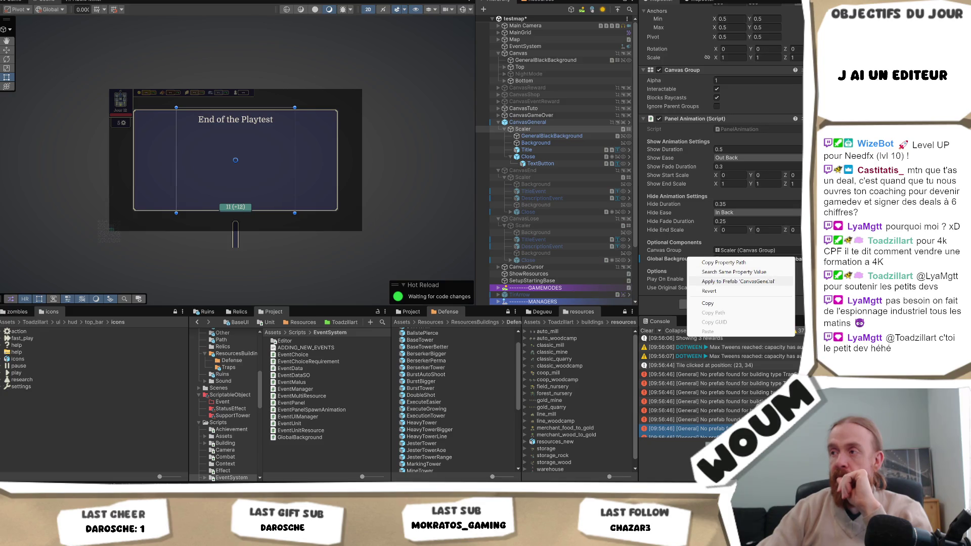
left_click(769, 281)
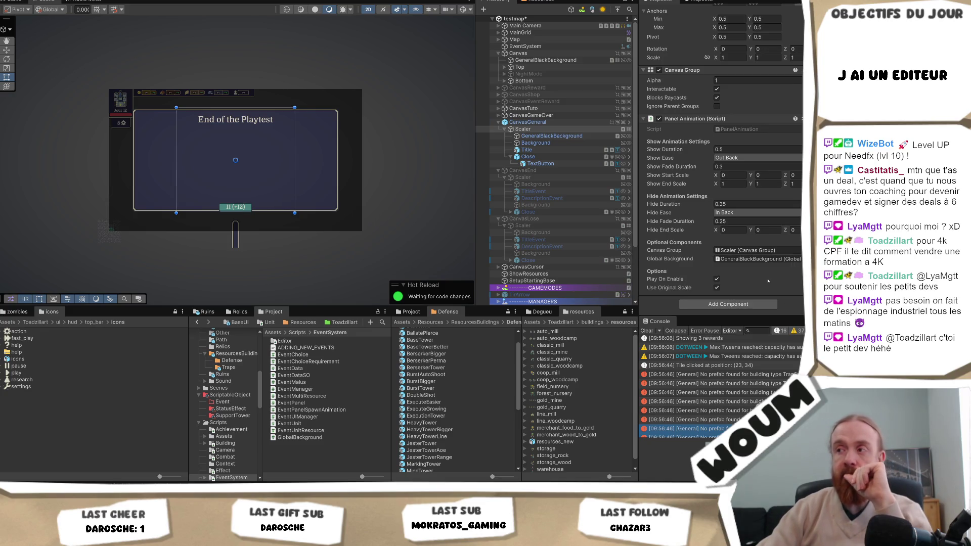
Try moving GeneralBlackBackground directly under CanvasGeneral and dismiss the prefab restructure error
left_click(580, 136)
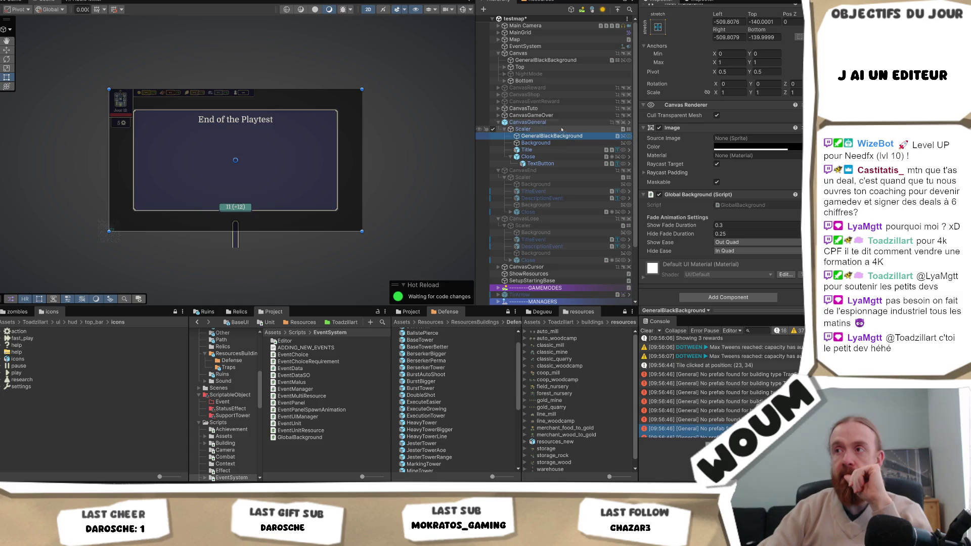
left_click(560, 131)
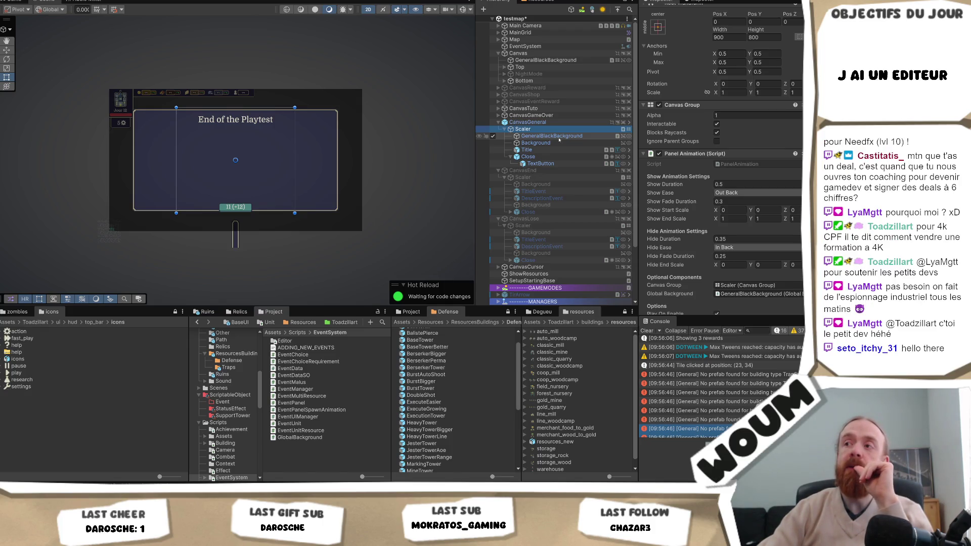
left_click(556, 136)
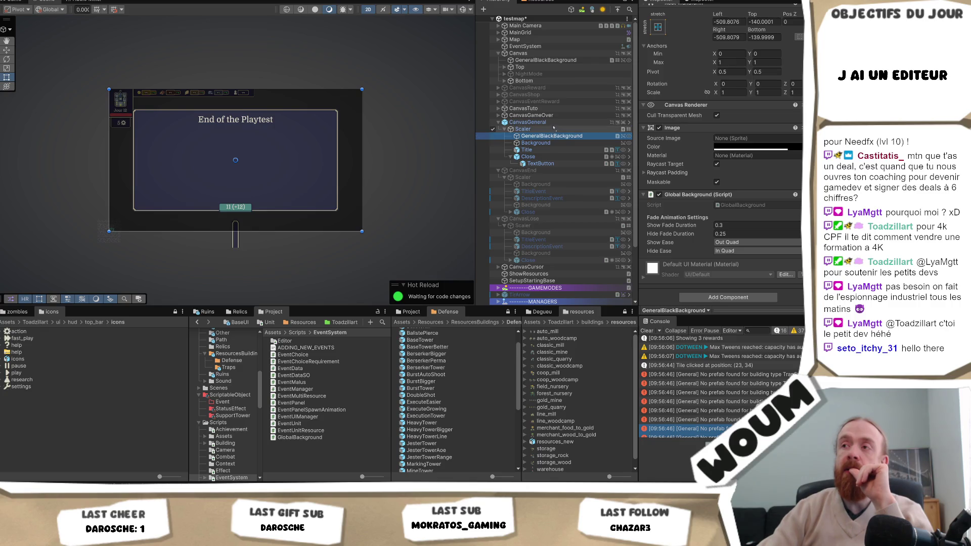
left_click_drag(556, 123, 554, 128)
left_click(475, 247)
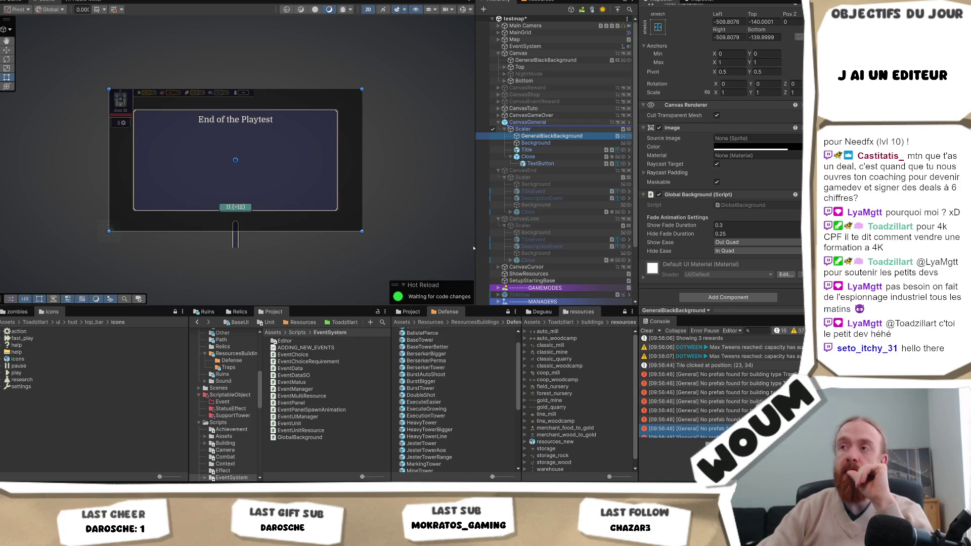
left_click(528, 122)
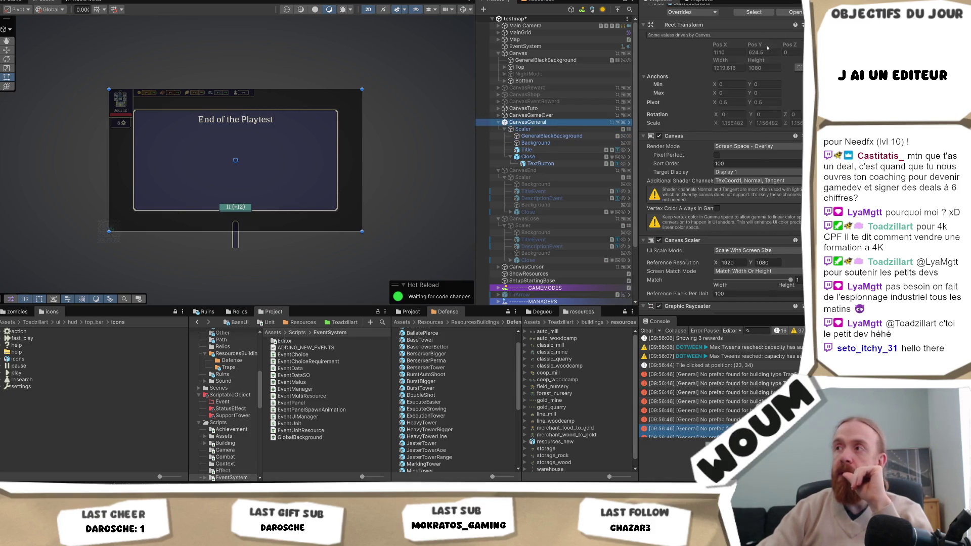
In CanvasGeneral's prefab mode, move GeneralBlackBackground directly under CanvasGeneral above Scaler
double_click(503, 123)
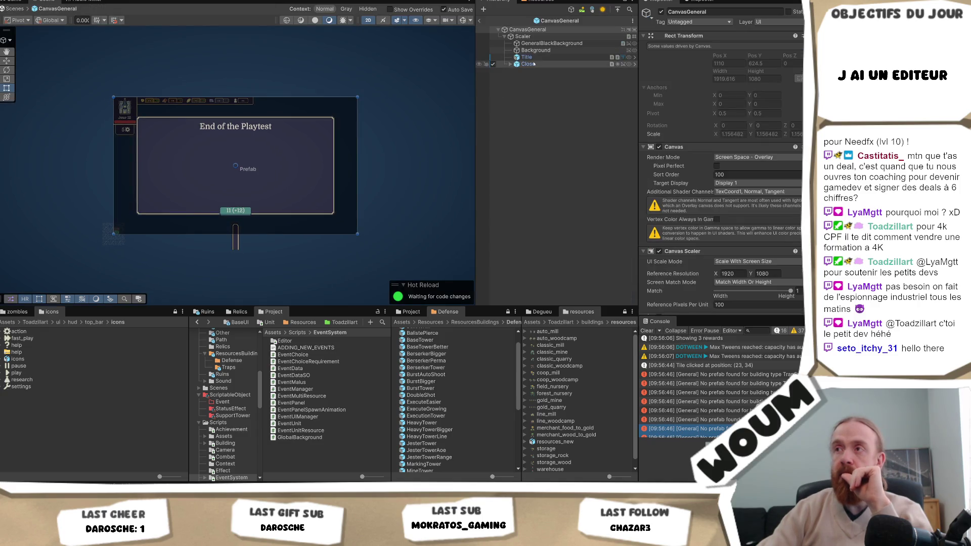
left_click_drag(549, 43, 545, 34)
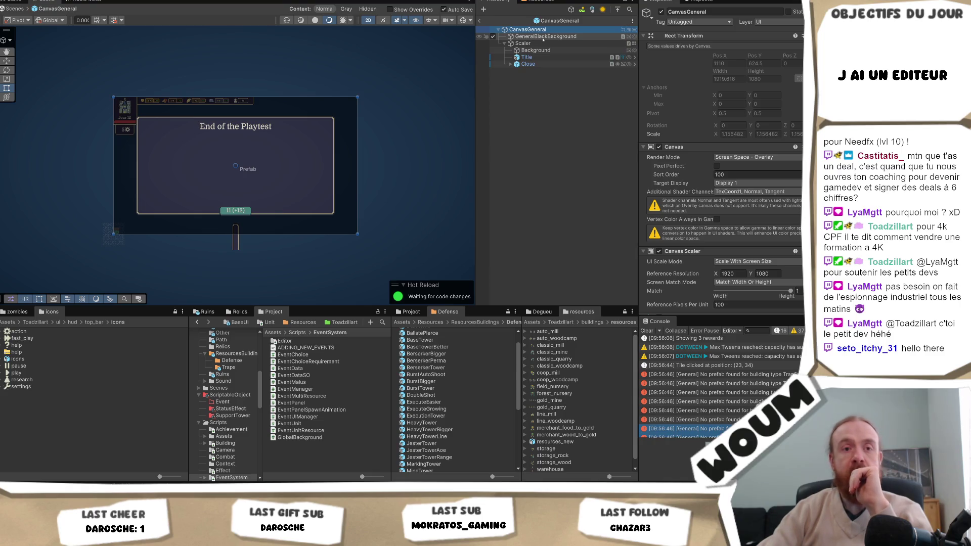
left_click(543, 37)
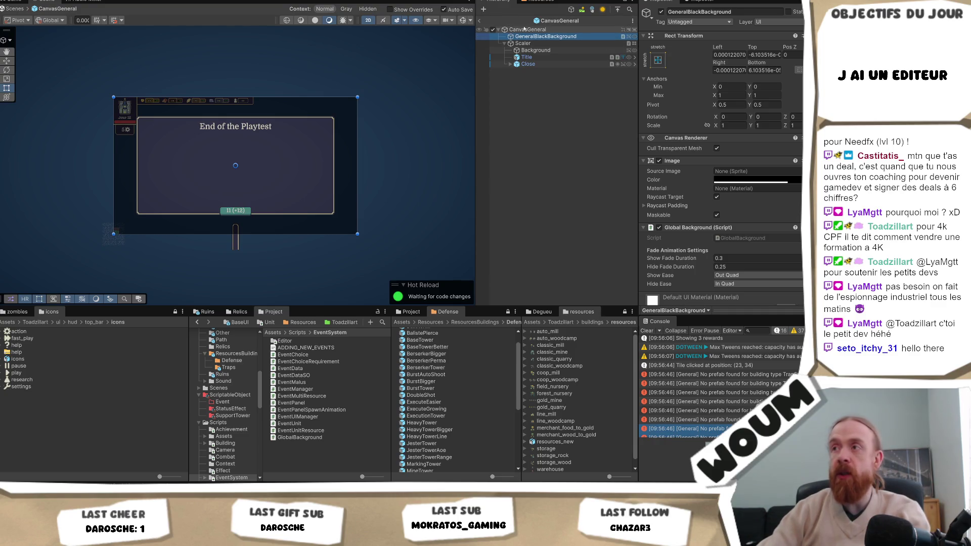
Add a Canvas Scaler component to GeneralBlackBackground by searching 'scal'
scroll(733, 202, "down", 2)
left_click(762, 295)
type("BuildingMo")
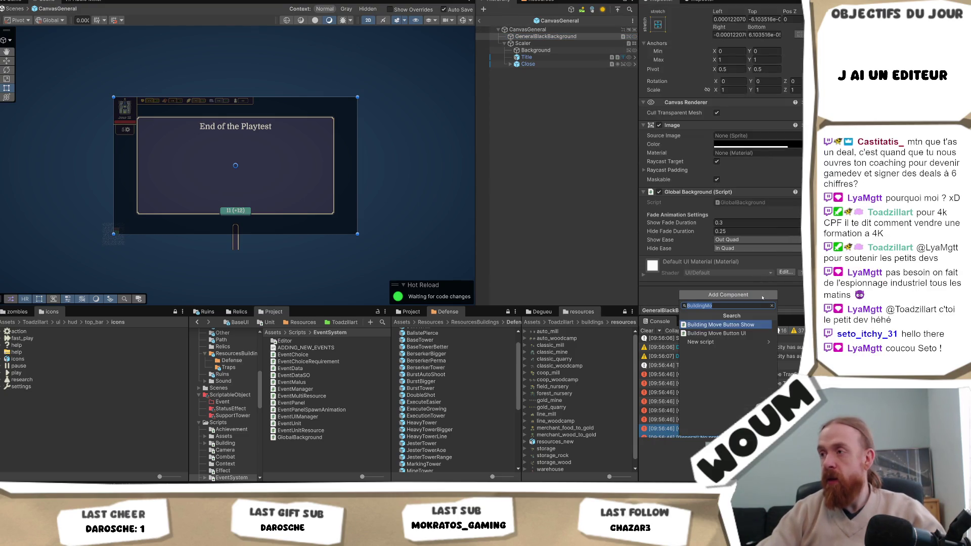
key("ctrl+a")
type("scal")
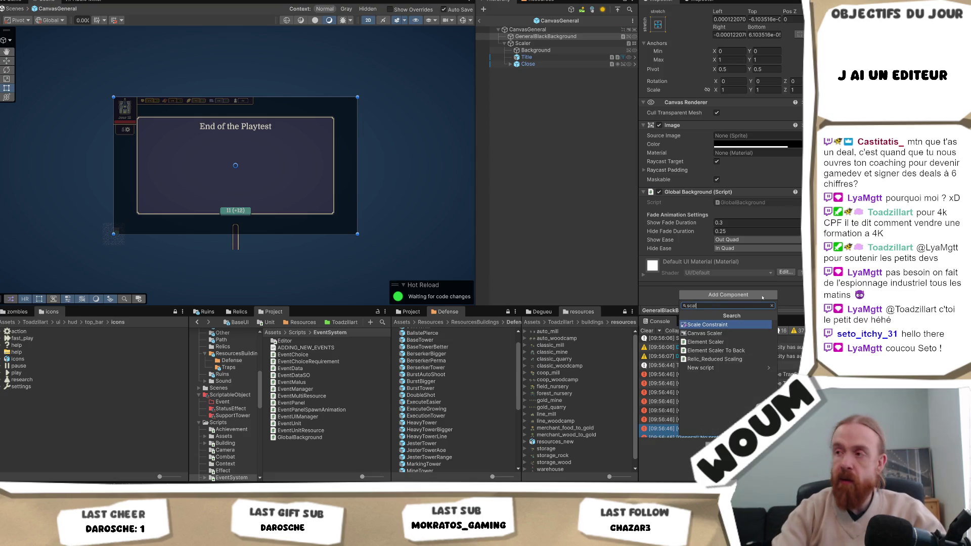
key("Down")
key("Return")
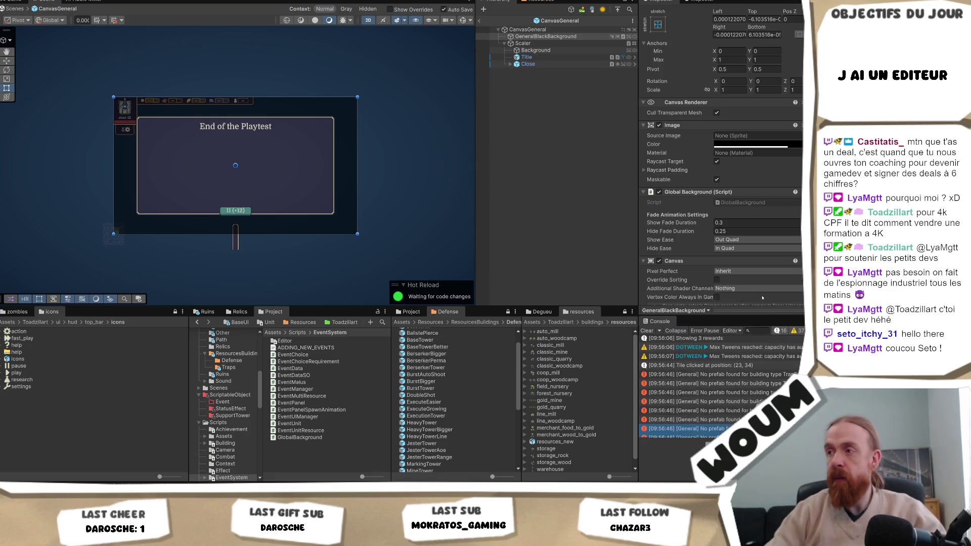
Undo the Canvas Scaler addition and return to the testmap scene
scroll(783, 253, "down", 2)
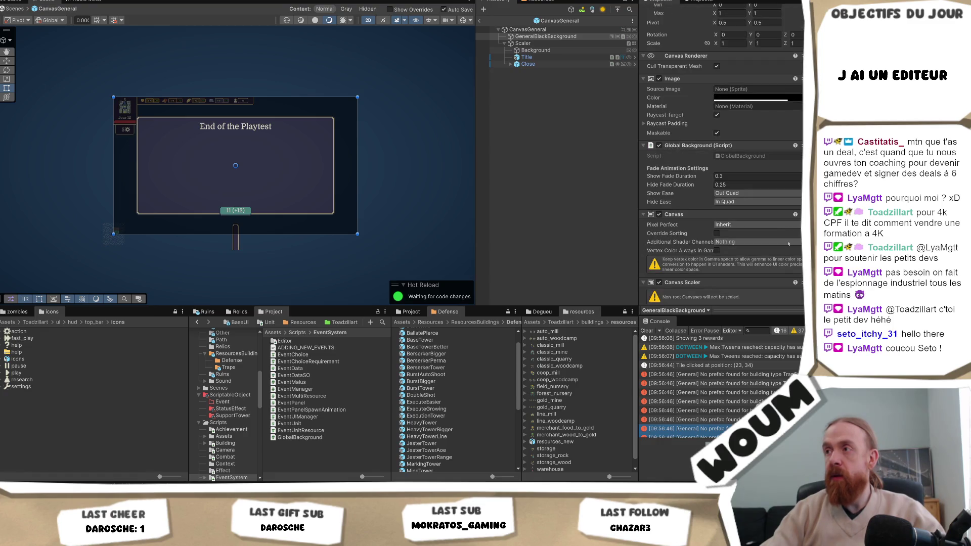
scroll(785, 229, "down", 2)
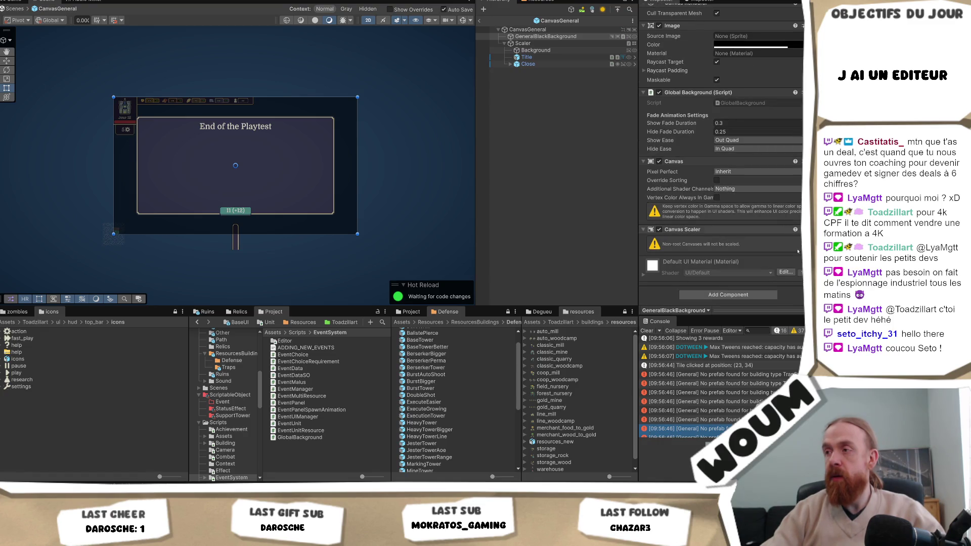
key("ctrl+z")
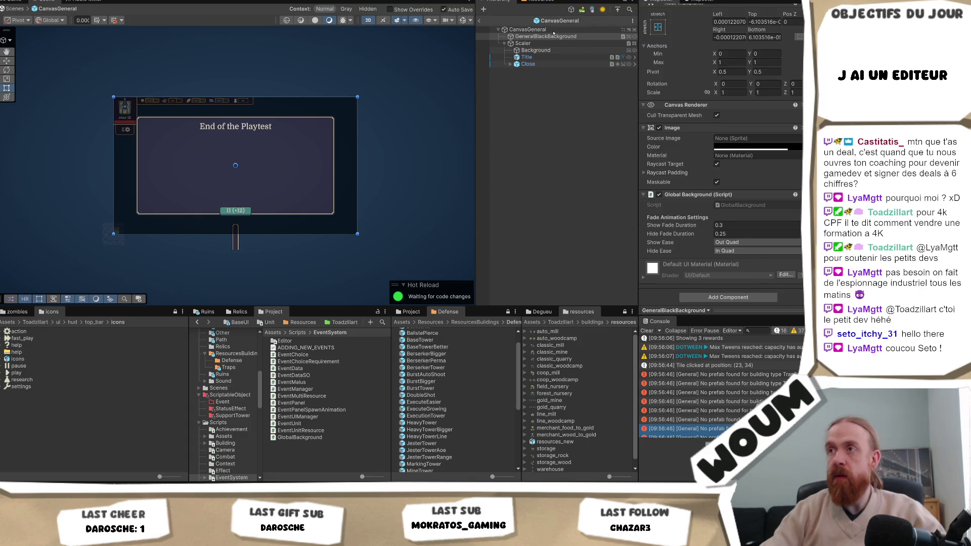
left_click(479, 21)
Copy the Canvas Group from Canvas/GeneralBlackBackground and paste it as new onto CanvasGeneral's GeneralBlackBackground
left_click(546, 60)
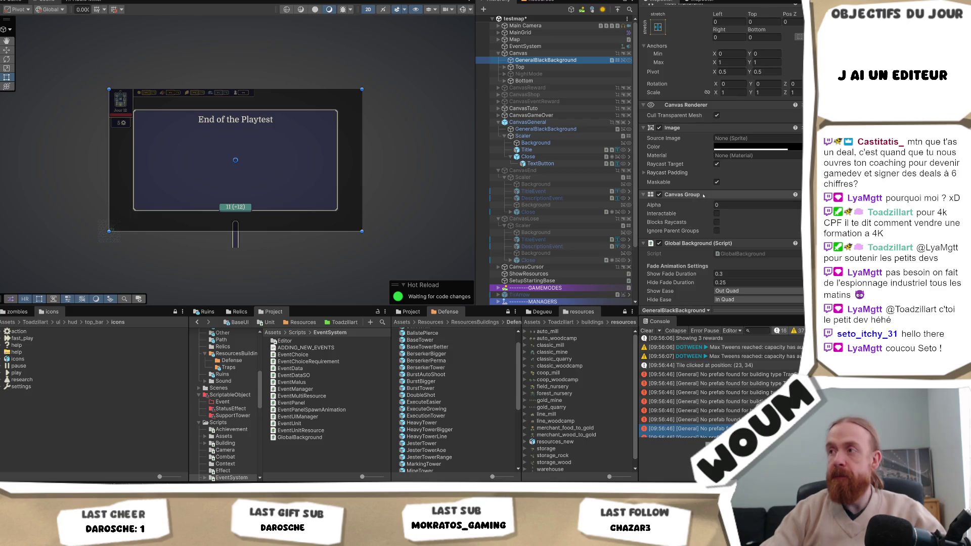
right_click(703, 195)
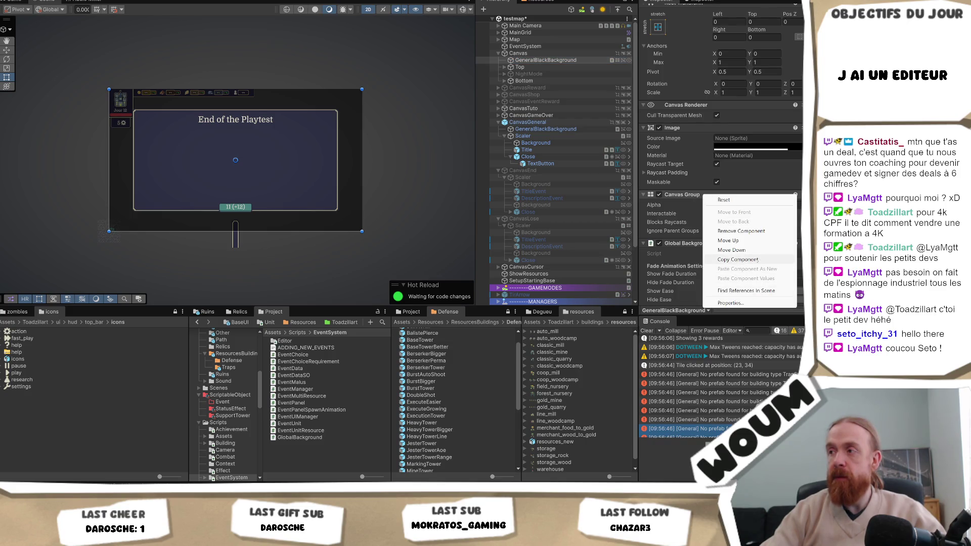
left_click(757, 259)
scroll(740, 209, "down", 2)
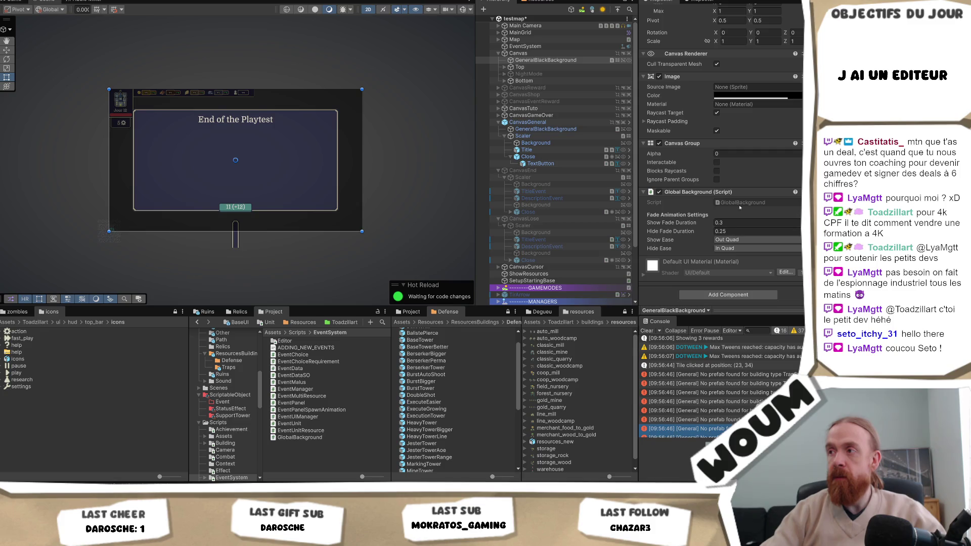
left_click(546, 129)
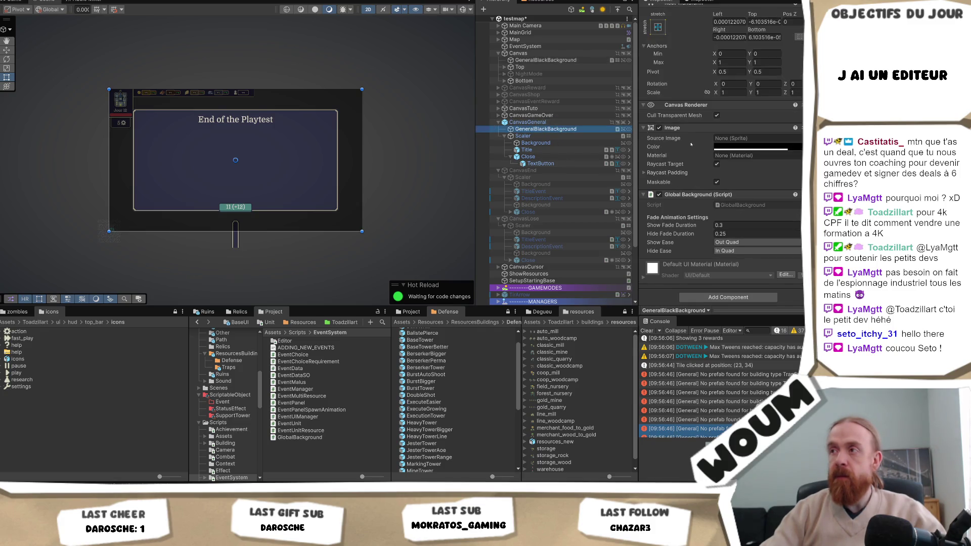
right_click(685, 196)
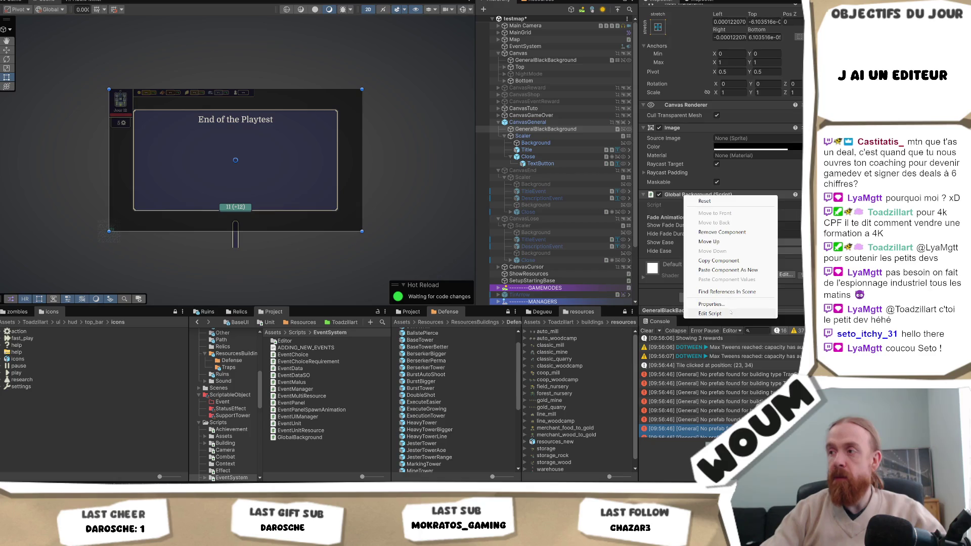
left_click(729, 269)
scroll(716, 245, "down", 2)
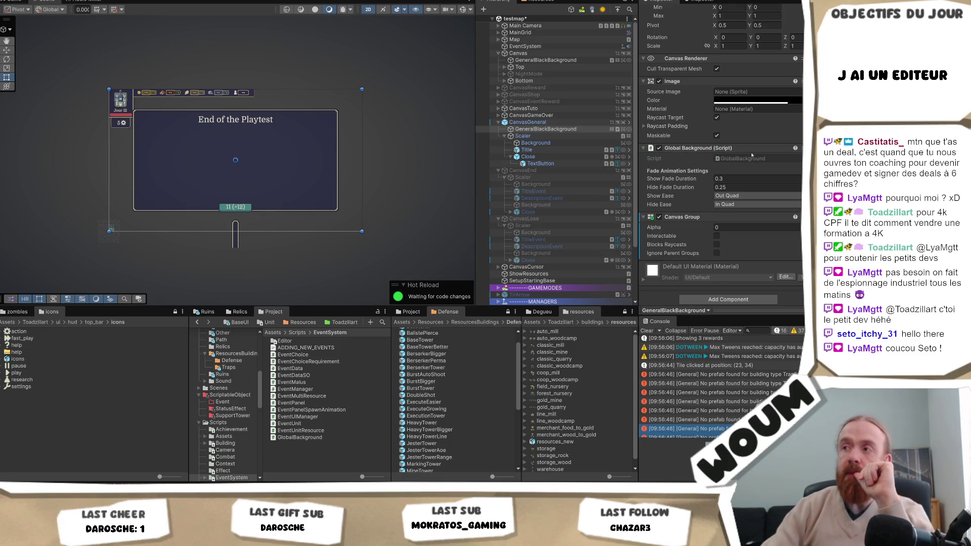
Apply the added Canvas Group to the CanvasGeneral prefab and open the GlobalBackground script
right_click(707, 220)
mouse_move(728, 234)
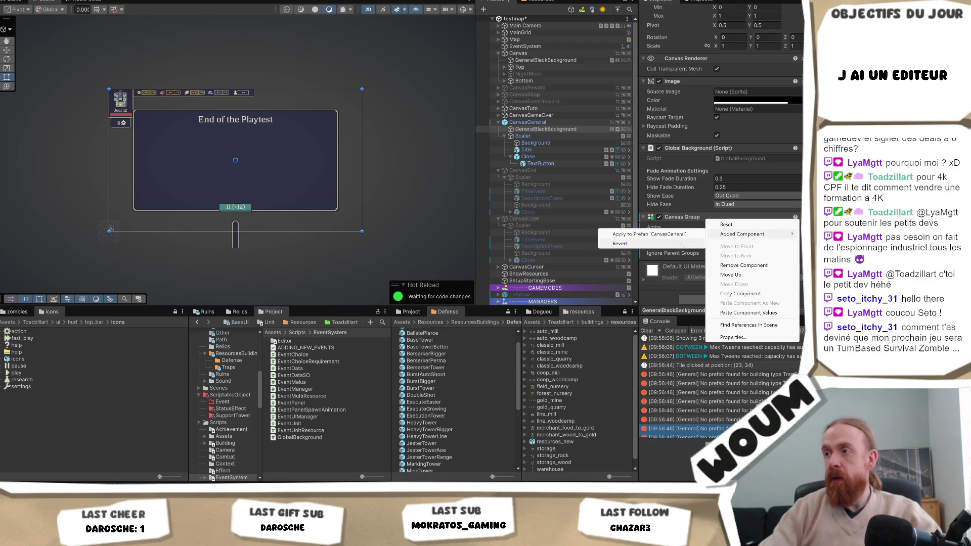
left_click(649, 235)
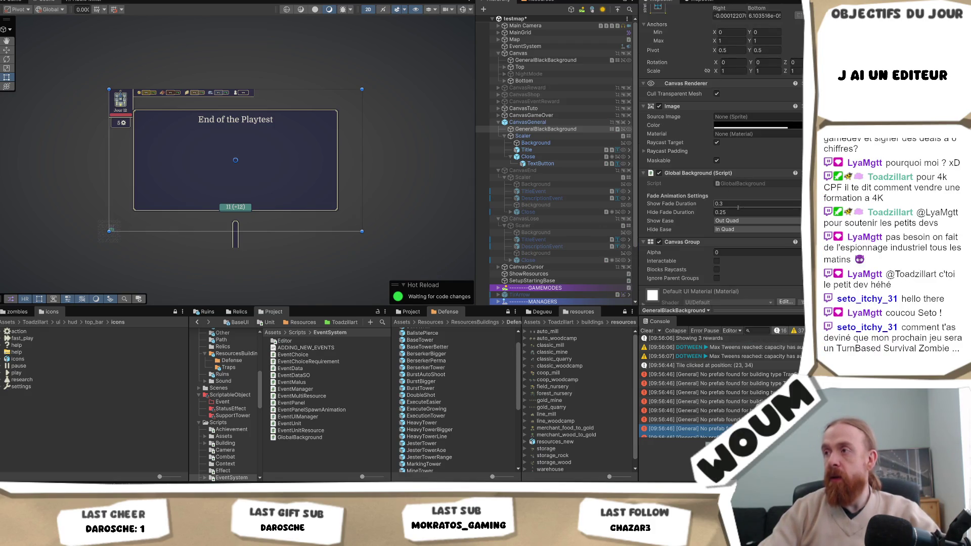
double_click(741, 184)
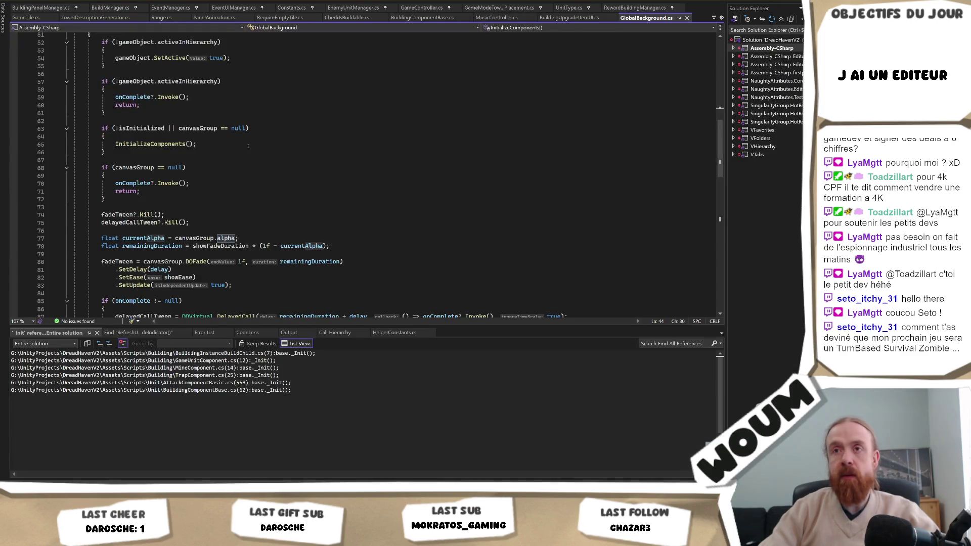
Scroll GlobalBackground.cs to InitializeComponents, which fetches or adds a Canvas Group with alpha 0
scroll(248, 147, "up", 12)
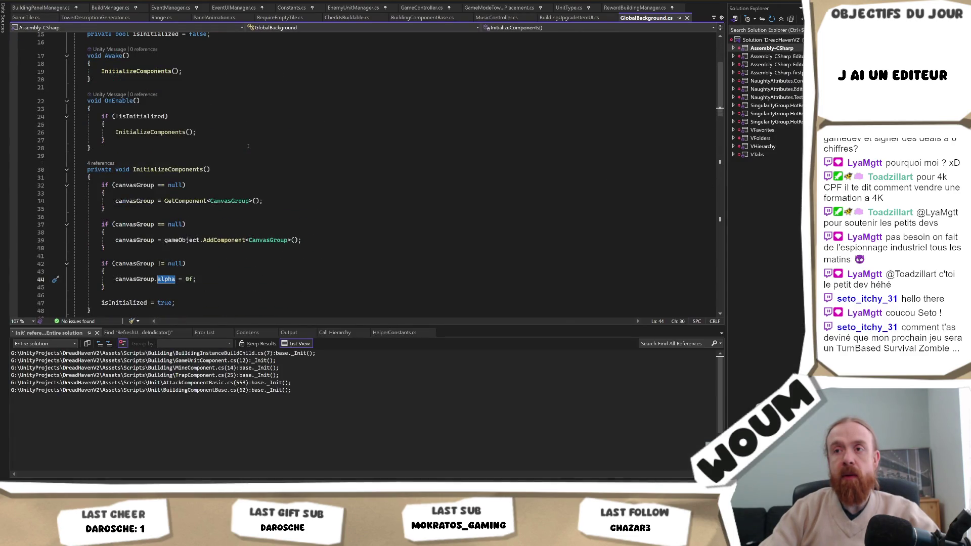
scroll(248, 146, "down", 2)
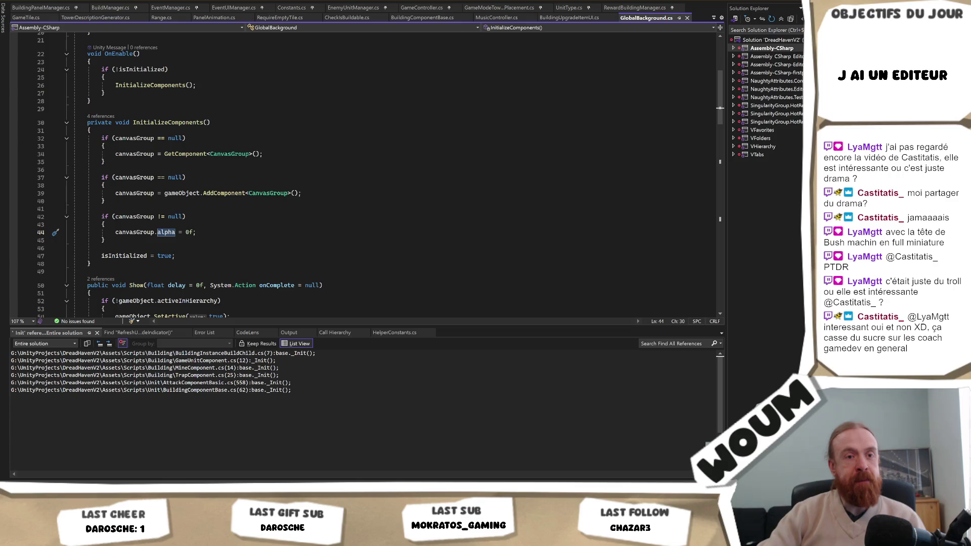
Review the Canvas Group null and alpha checks in InitializeComponents, then return to Unity
left_click(272, 213)
left_click(265, 219)
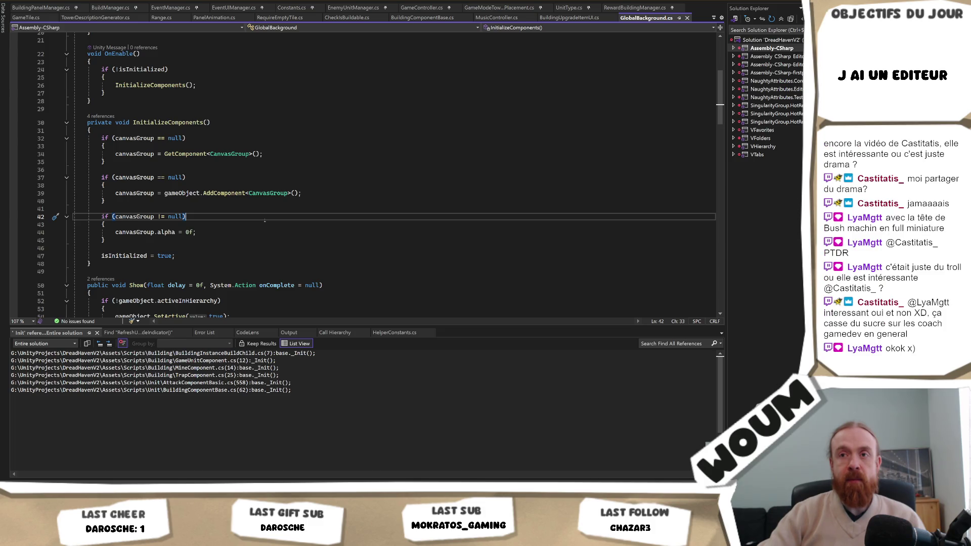
left_click(216, 177)
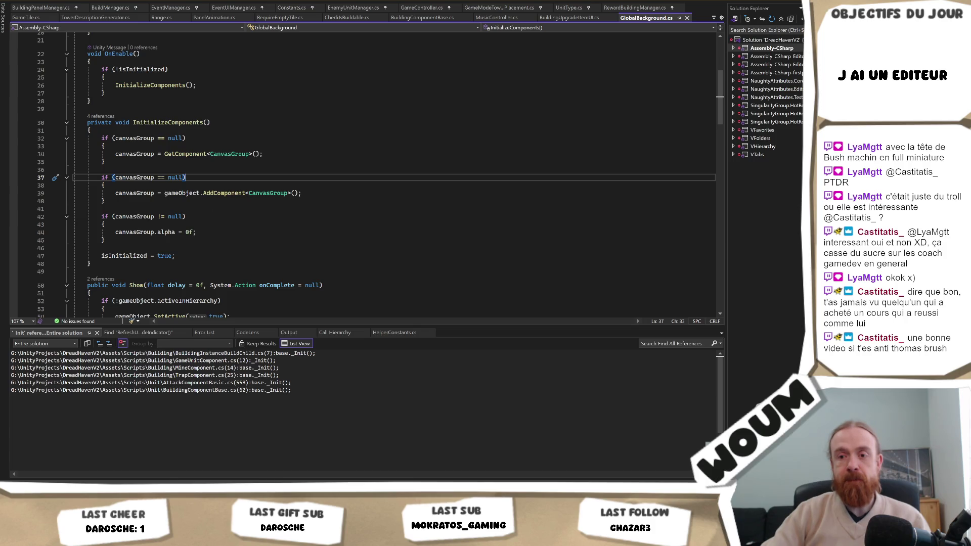
key("alt+Tab")
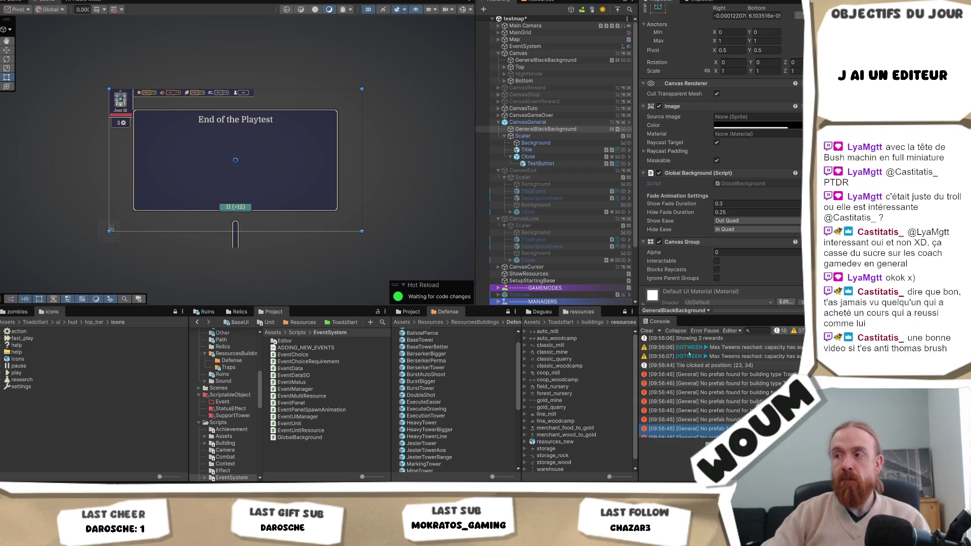
Clear the Console and inspect CanvasGeneral, GeneralBlackBackground and the Close button's PanelAnimation.Hide action
left_click(644, 331)
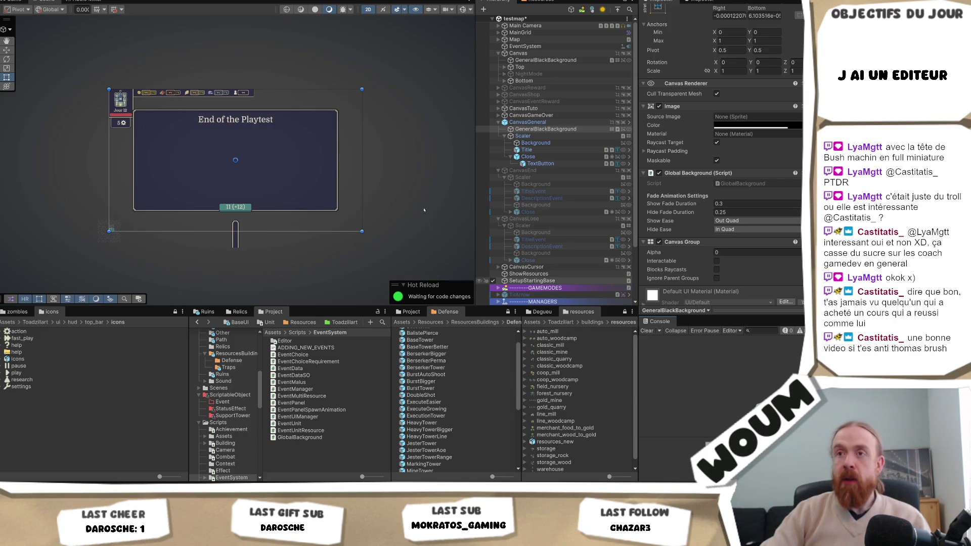
left_click(573, 123)
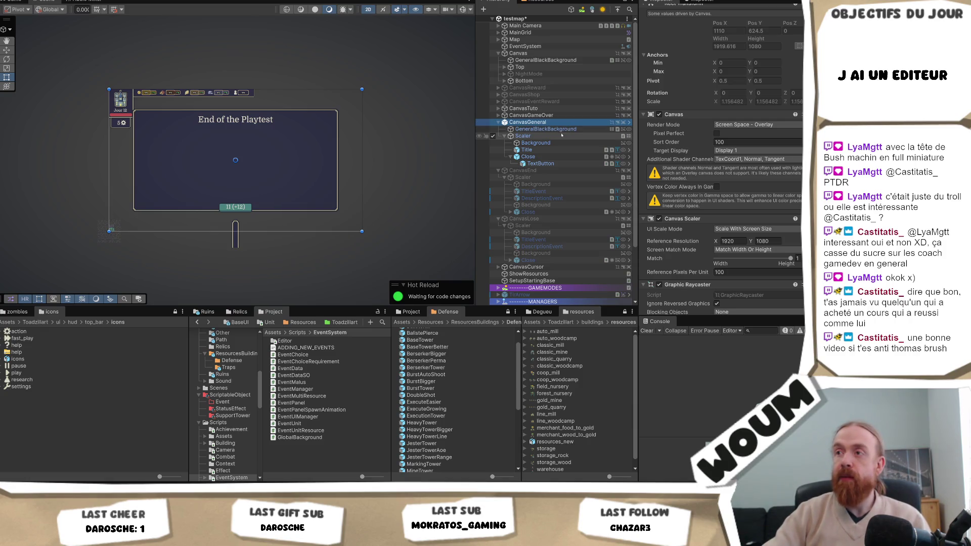
left_click(561, 130)
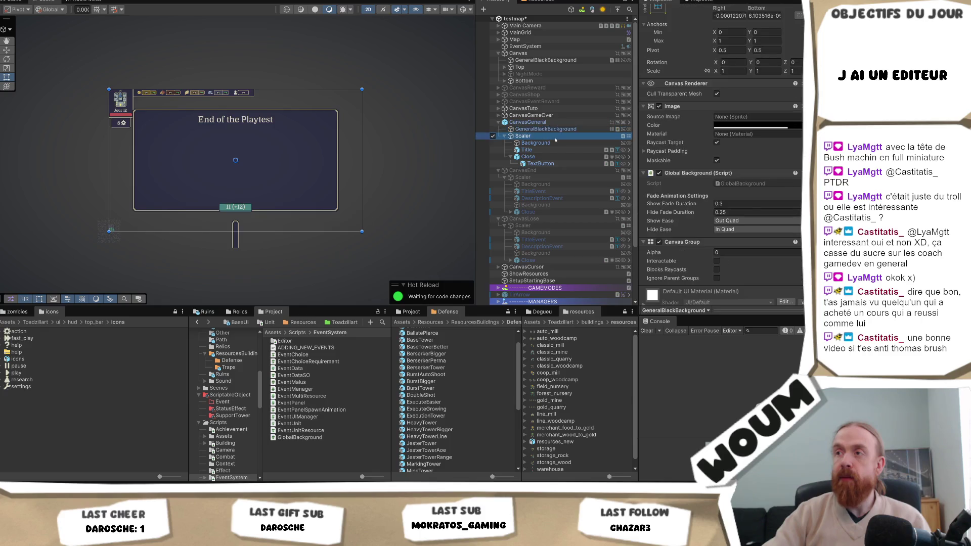
key("Up")
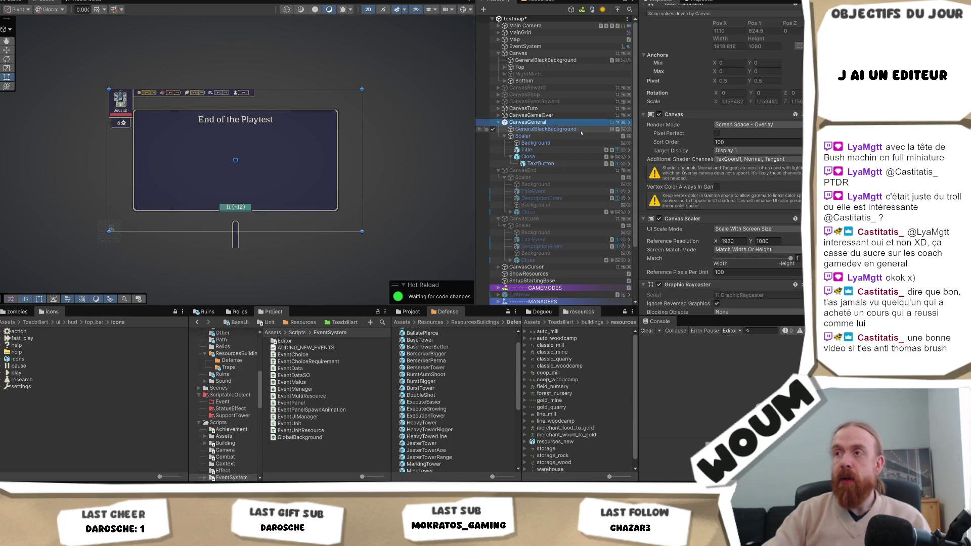
left_click(561, 156)
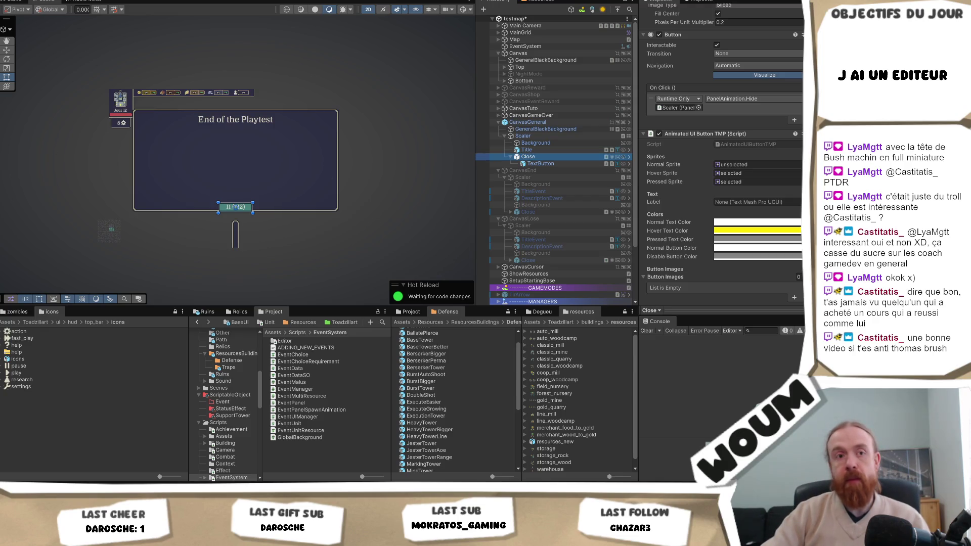
left_click(235, 207)
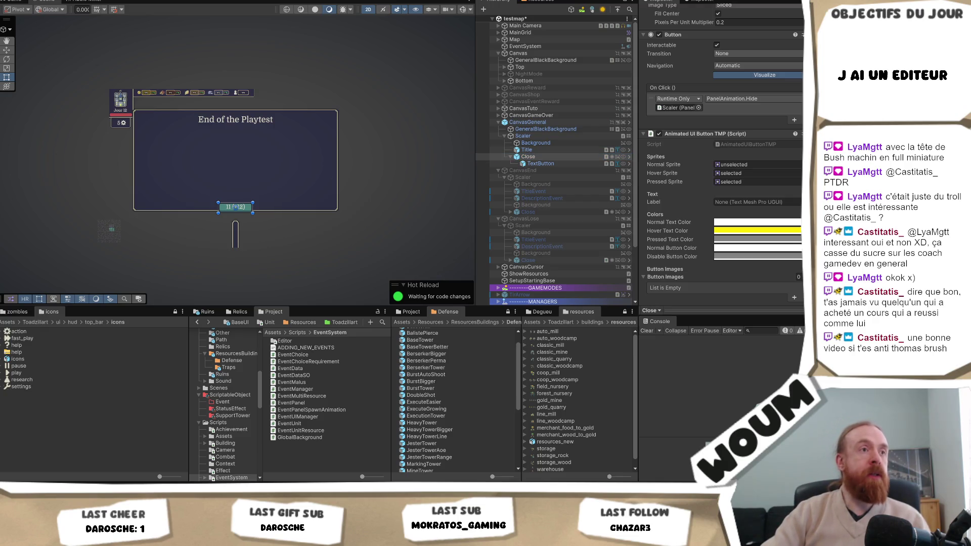
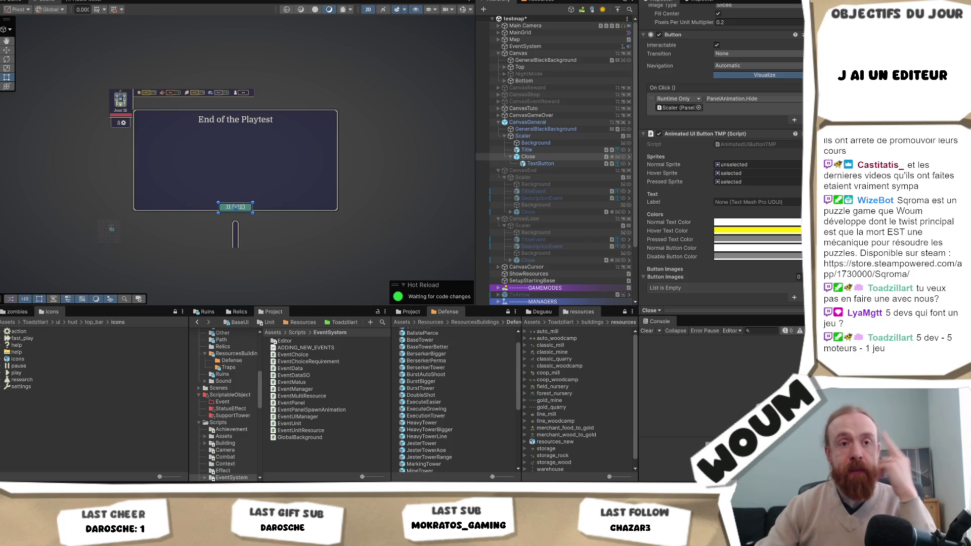
Deselect the Close button and zoom in on the End of the Playtest panel
left_click(369, 188)
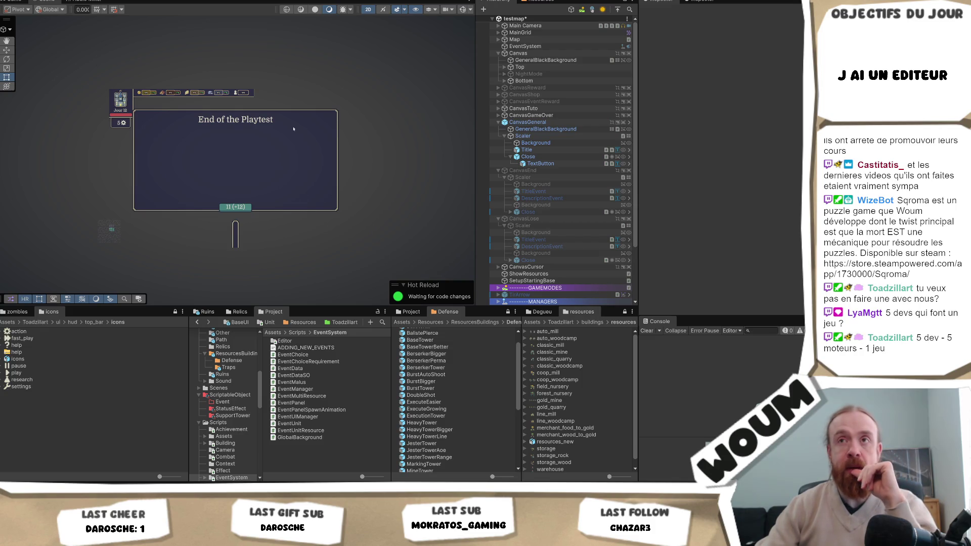
scroll(272, 152, "up", 1)
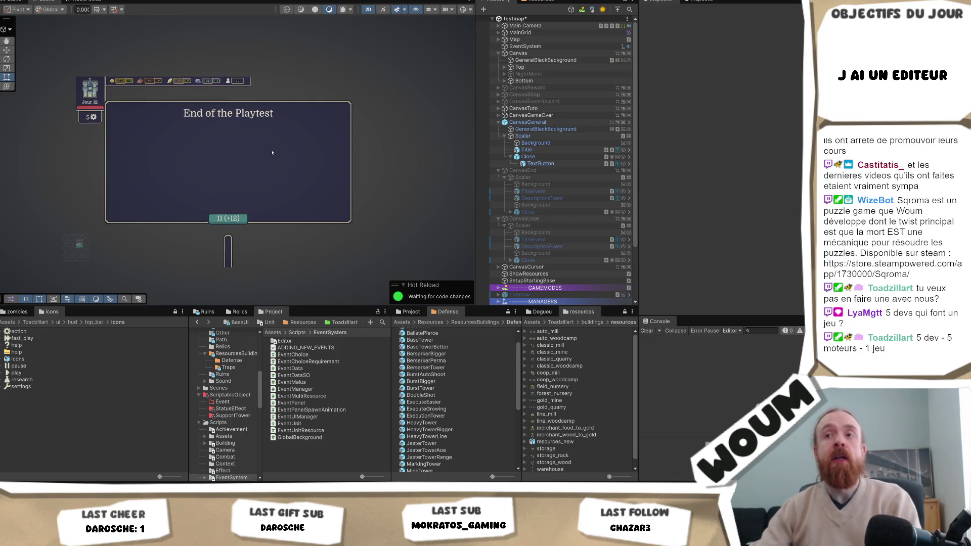
scroll(314, 152, "up", 1)
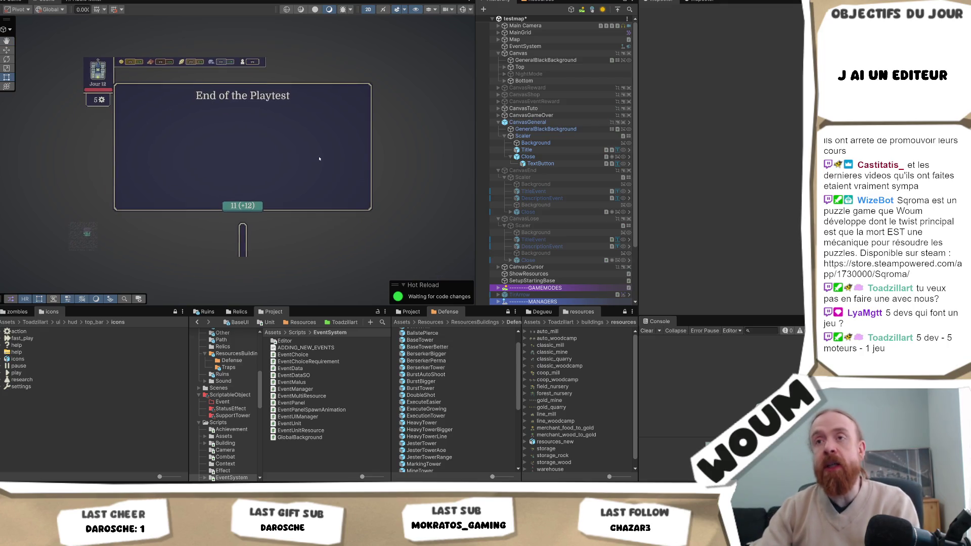
scroll(319, 156, "up", 1)
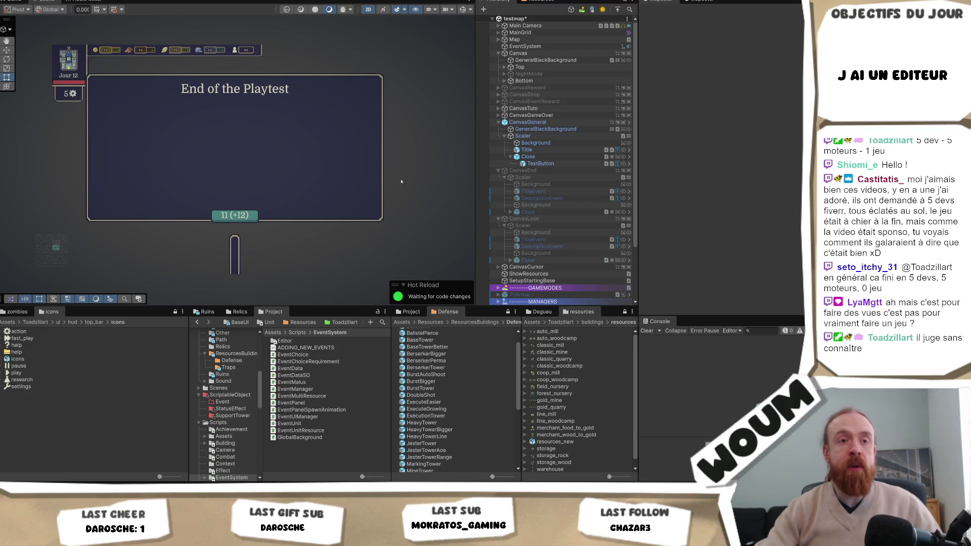
mouse_move(401, 182)
left_mouse_down()
mouse_move(386, 181)
mouse_move(392, 189)
left_mouse_up()
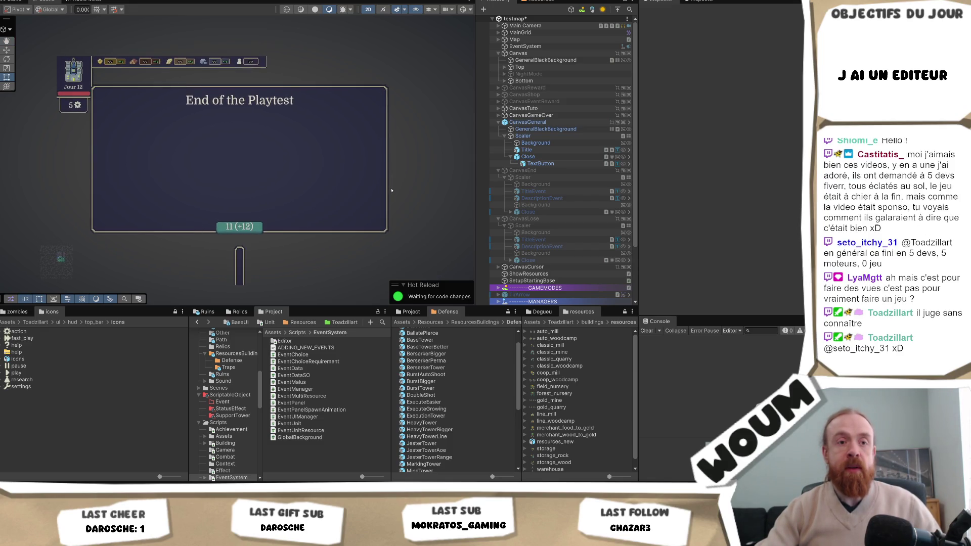
mouse_move(391, 191)
left_mouse_down()
mouse_move(364, 174)
mouse_move(399, 187)
mouse_move(430, 162)
mouse_move(430, 181)
left_mouse_up()
scroll(430, 181, "up", 1)
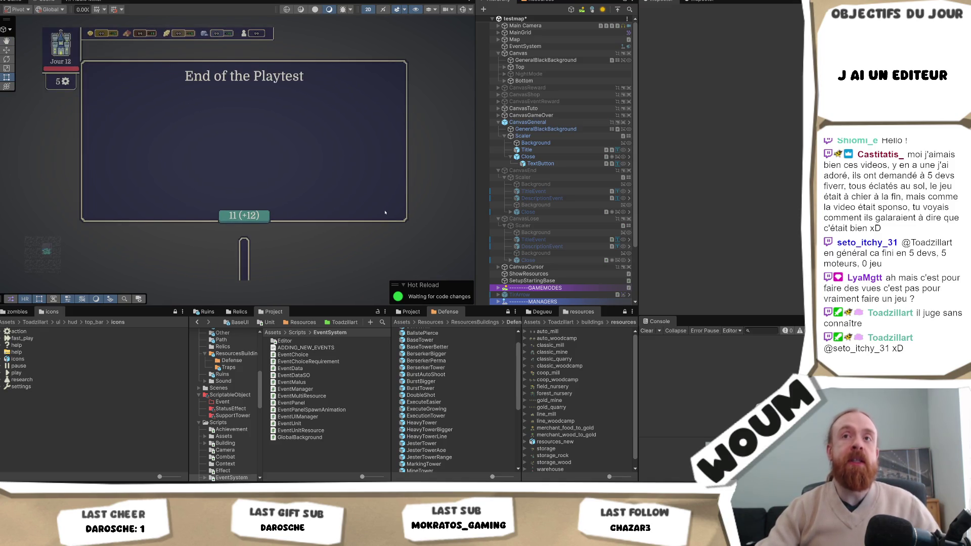
scroll(404, 192, "up", 1)
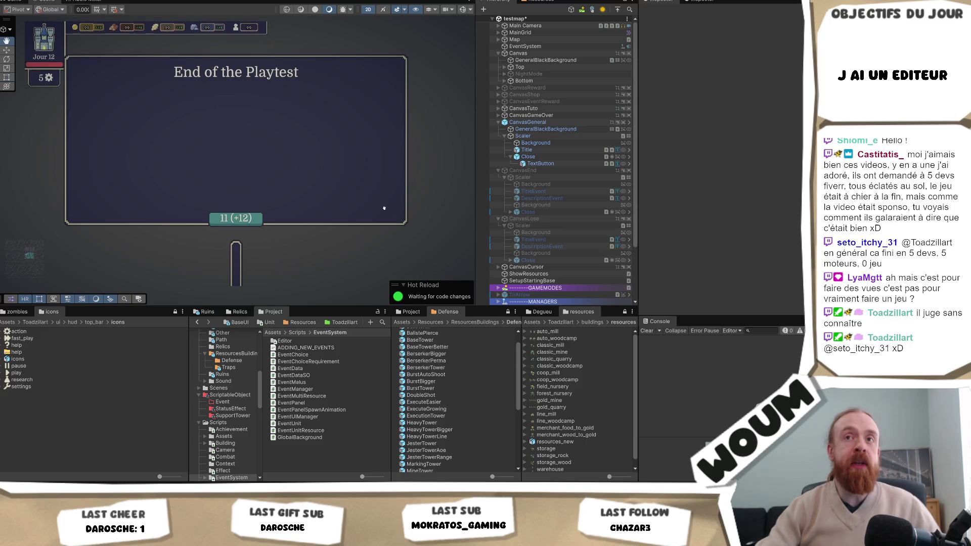
scroll(385, 207, "up", 1)
scroll(382, 212, "down", 1)
scroll(383, 212, "down", 1)
scroll(383, 212, "up", 2)
mouse_move(382, 213)
left_mouse_down()
mouse_move(382, 232)
mouse_move(403, 232)
mouse_move(410, 256)
left_mouse_up()
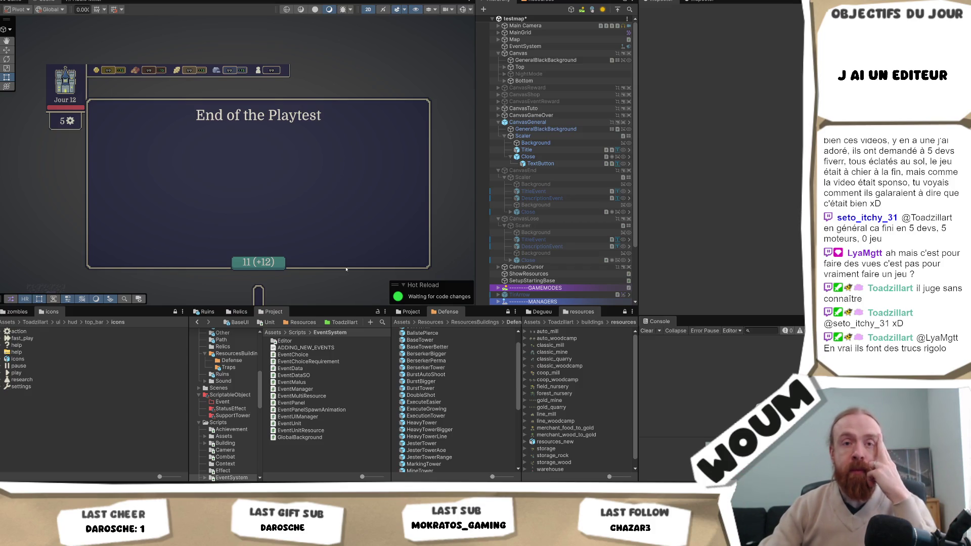
left_click_drag(345, 259, 350, 238)
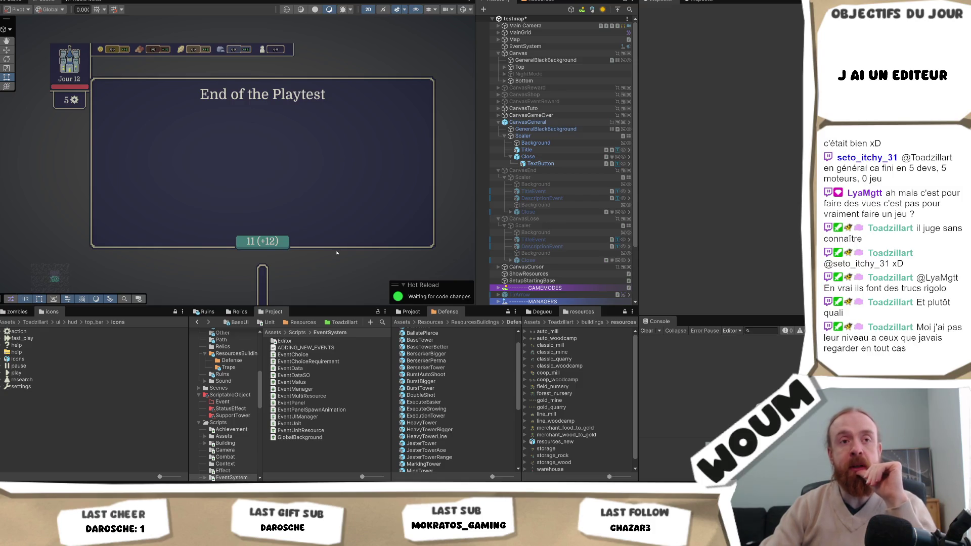
key("f")
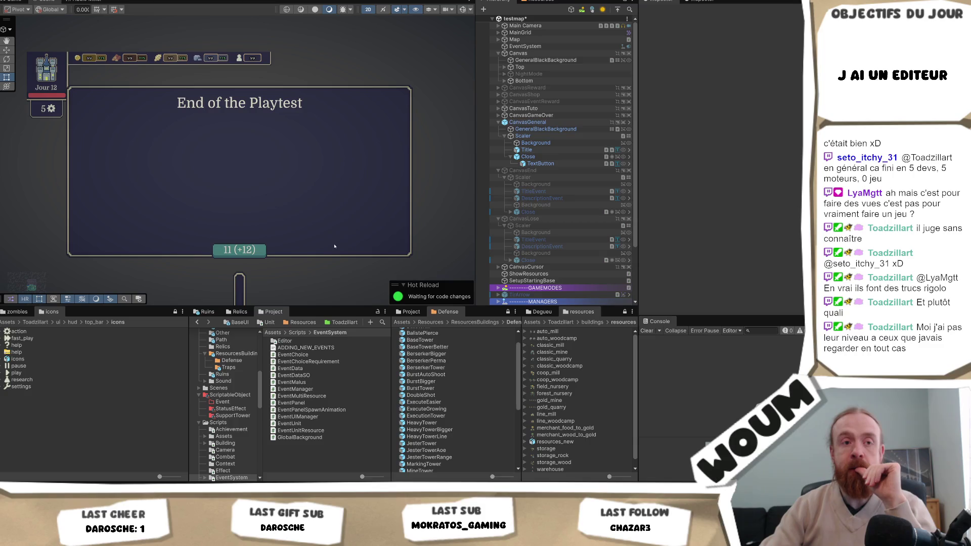
left_click_drag(312, 222, 315, 227)
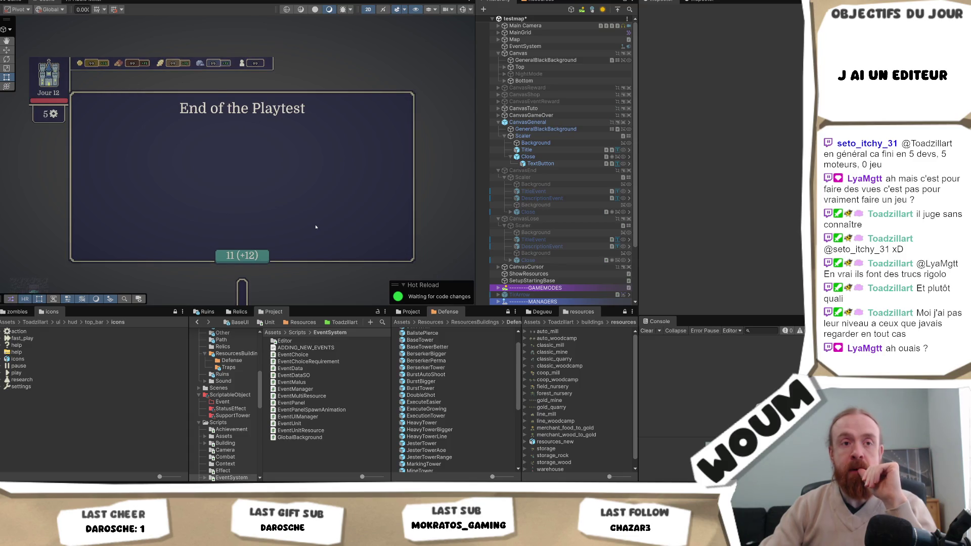
scroll(315, 229, "up", 2)
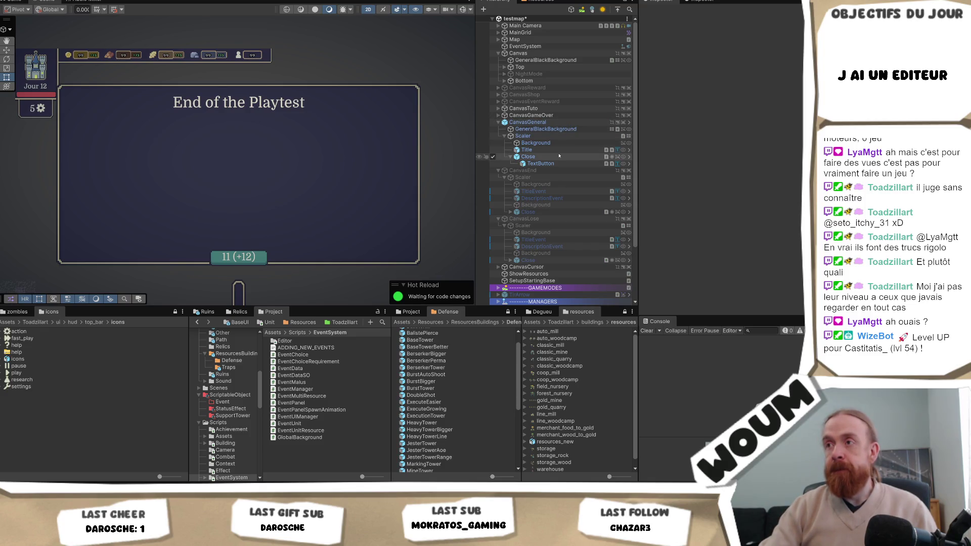
left_click(559, 123)
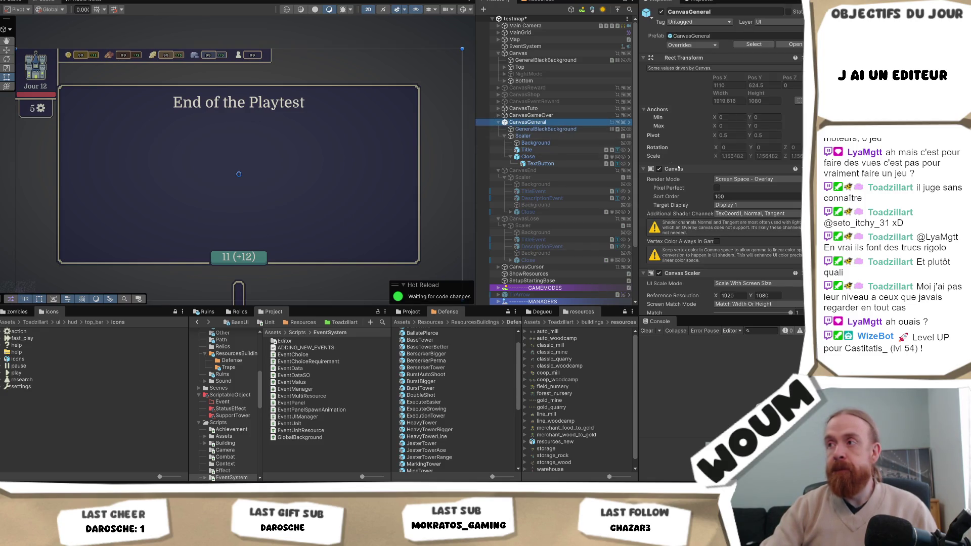
scroll(687, 180, "down", 4)
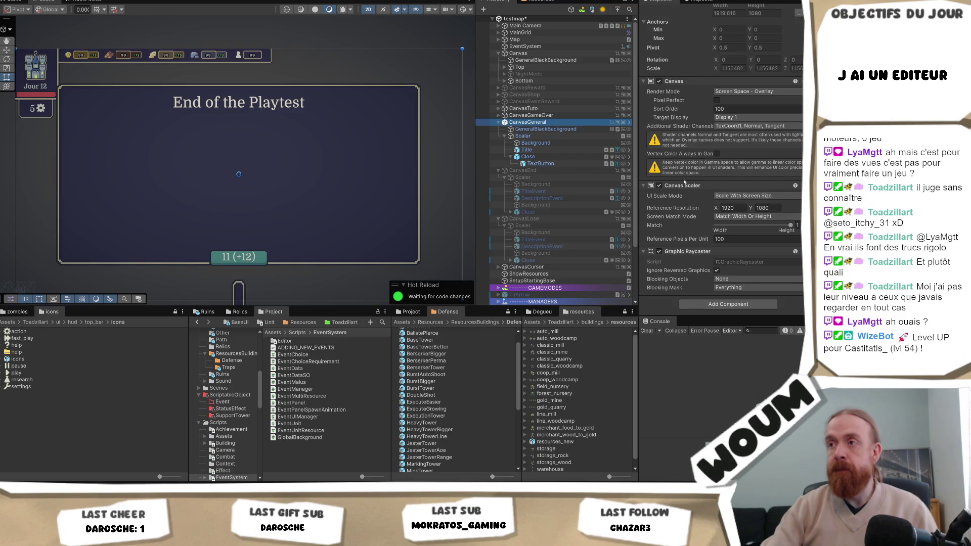
scroll(693, 130, "up", 4)
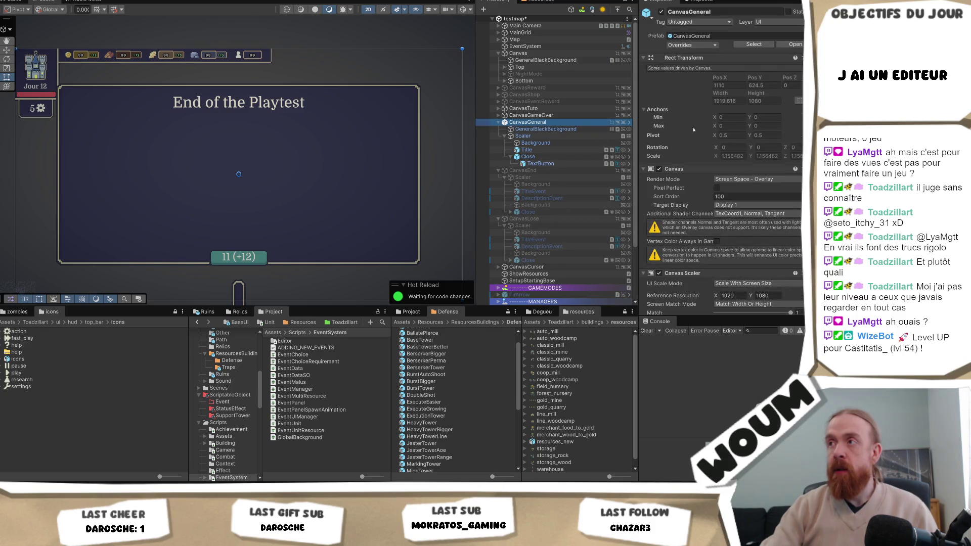
left_click(546, 129)
left_click(541, 136)
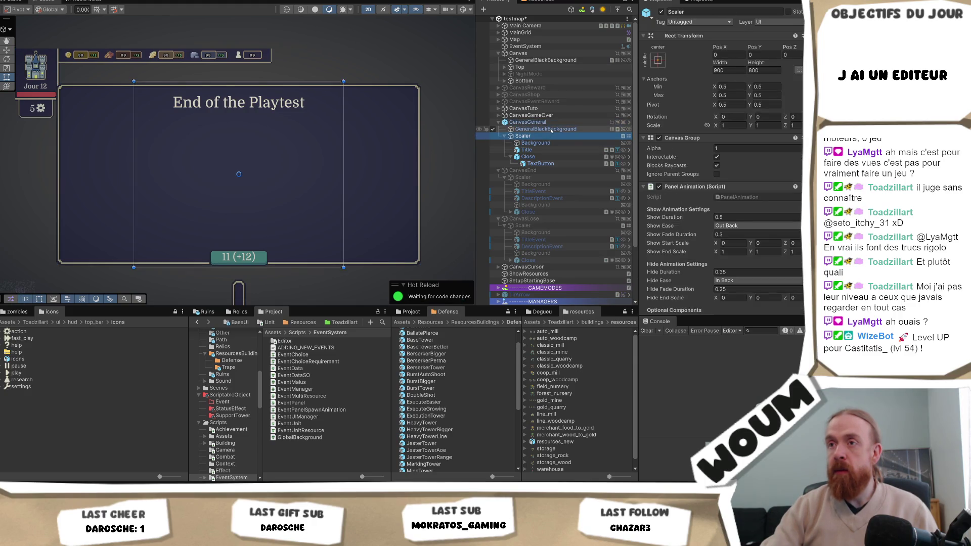
left_click(551, 130)
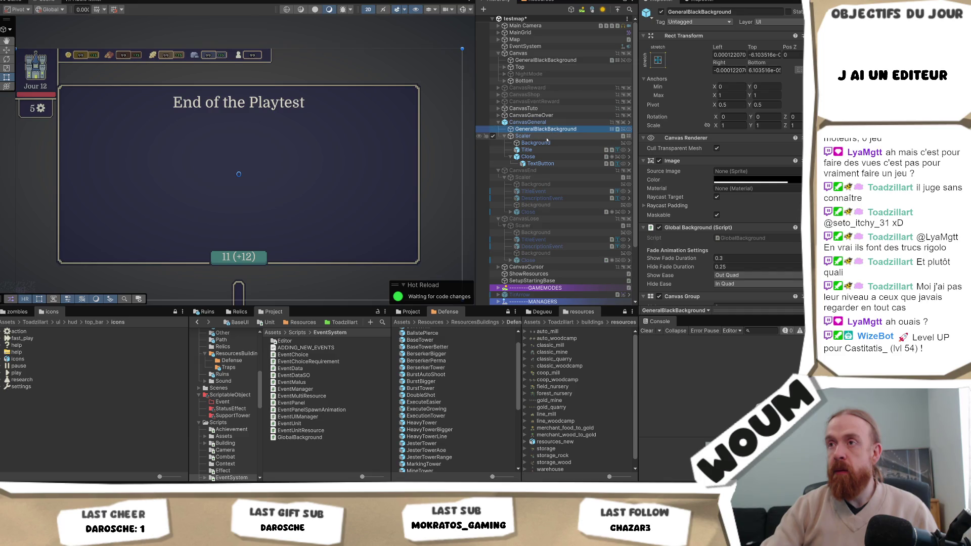
left_click(547, 139)
left_click(546, 145)
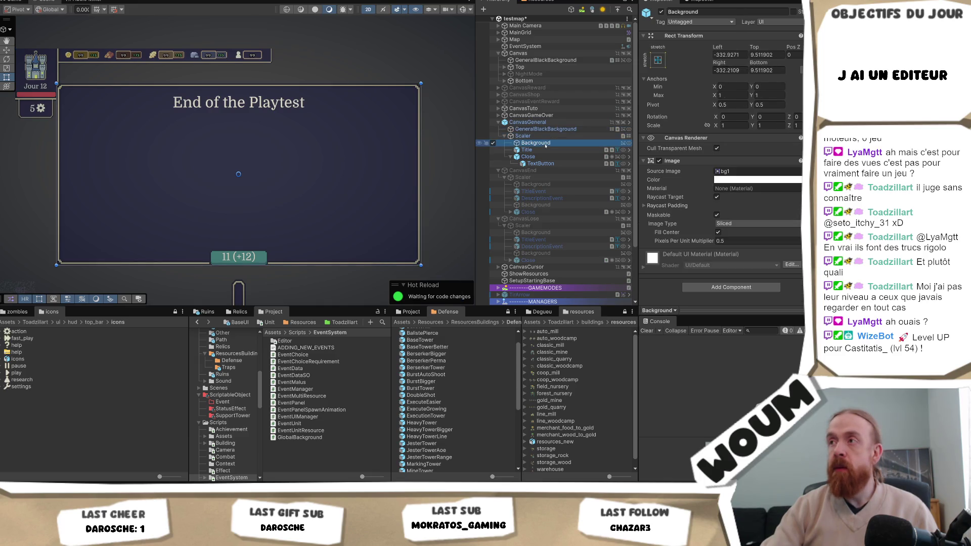
left_click(552, 129)
left_click(547, 137)
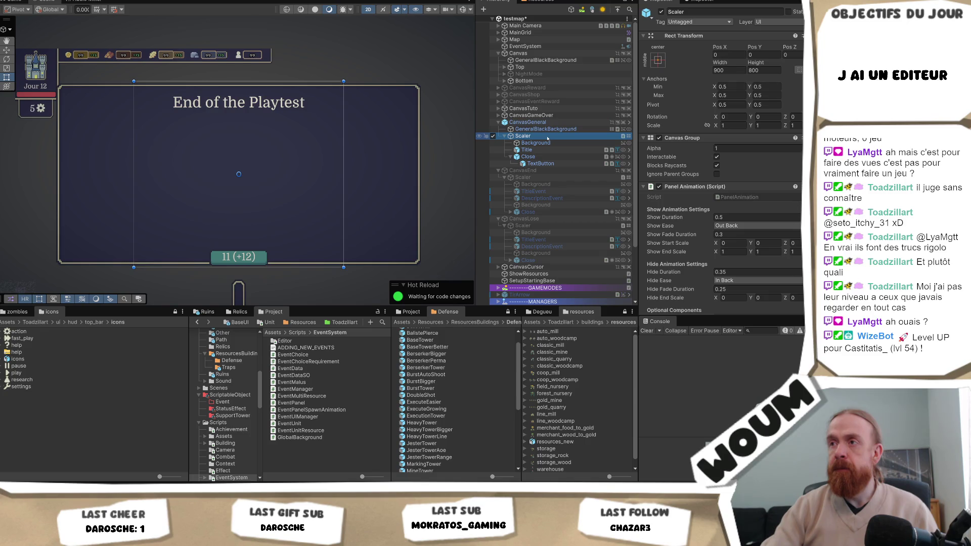
left_click(545, 143)
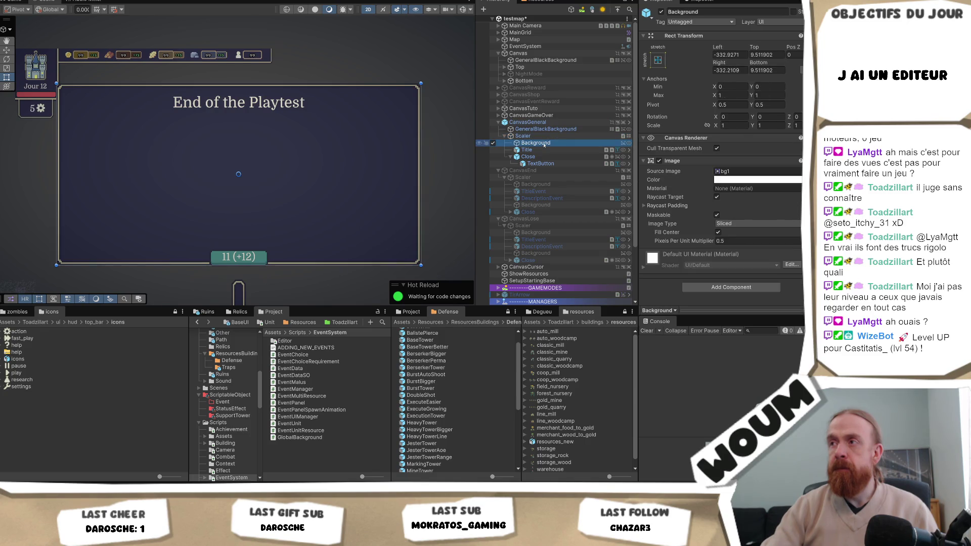
left_click(543, 150)
left_click(542, 156)
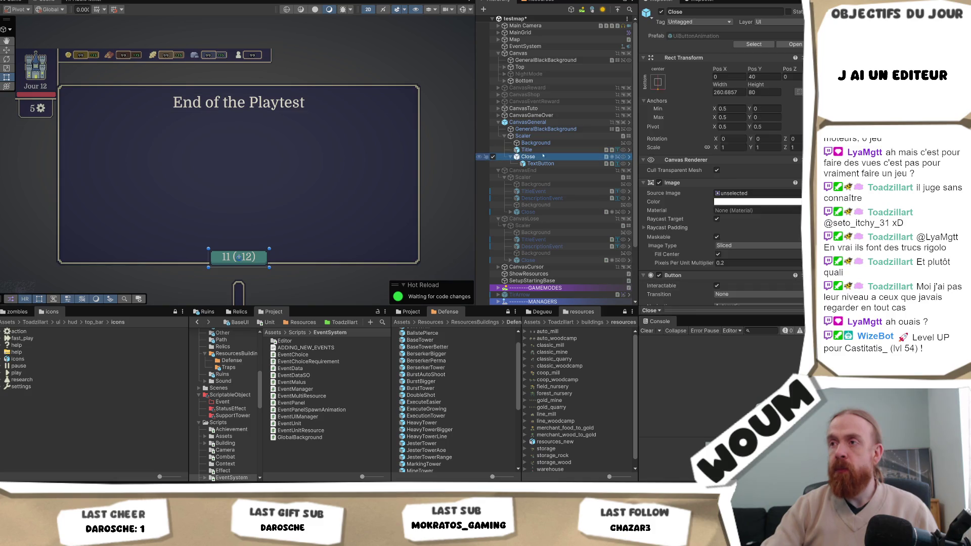
left_click(546, 136)
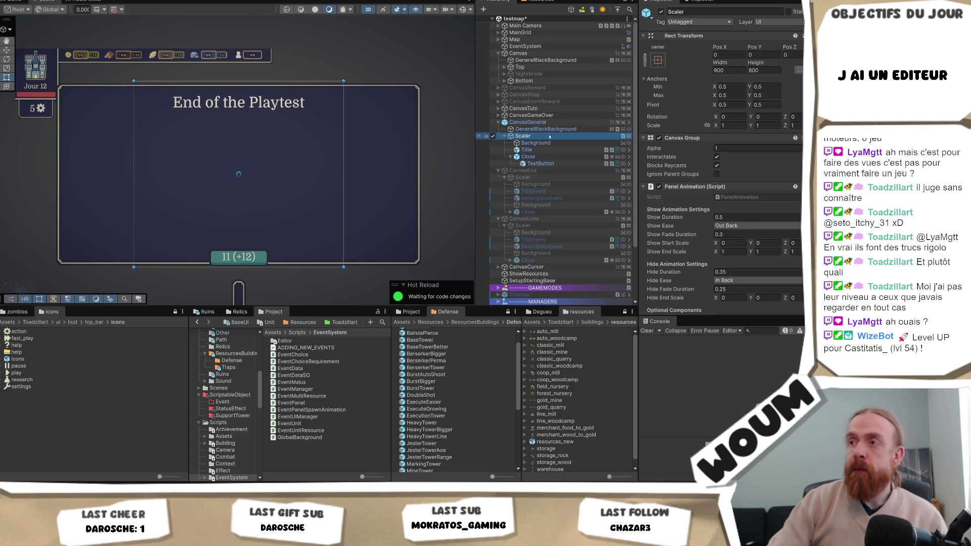
left_click(535, 144)
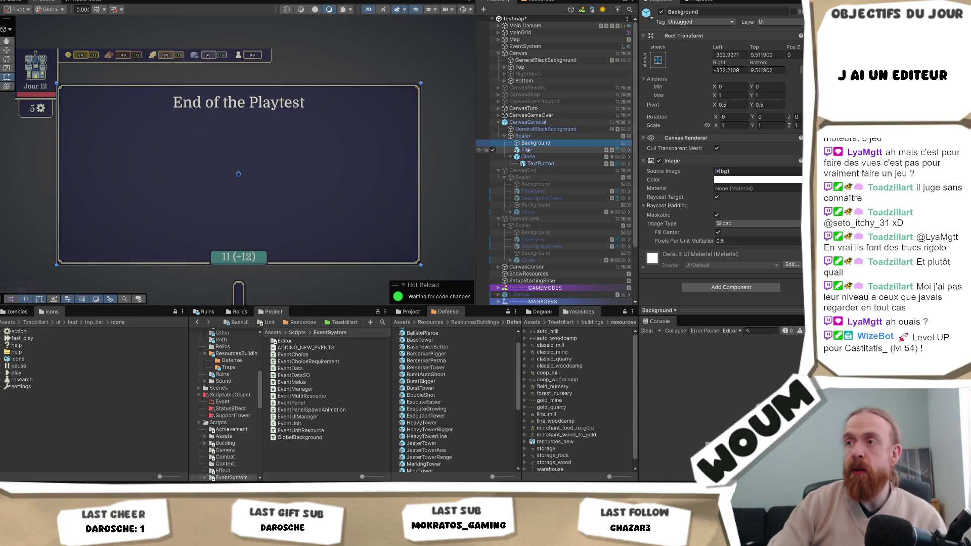
right_click(528, 137)
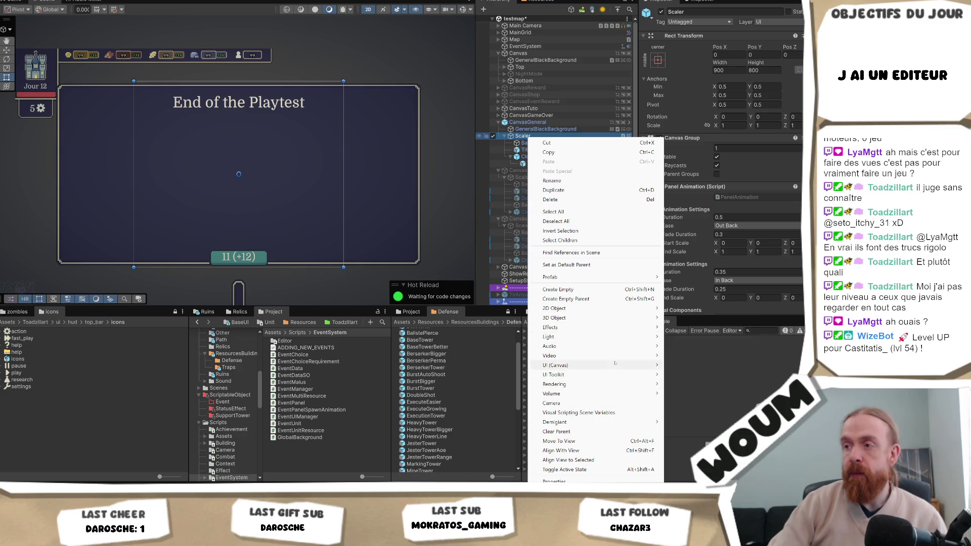
Add a UI Slider under the panel's Scaler and confirm its name
mouse_move(614, 367)
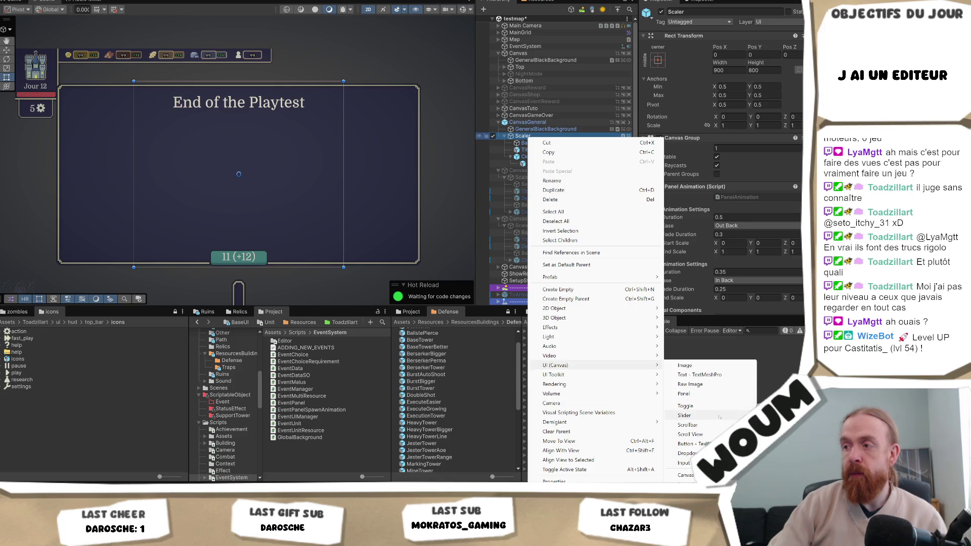
left_click(684, 415)
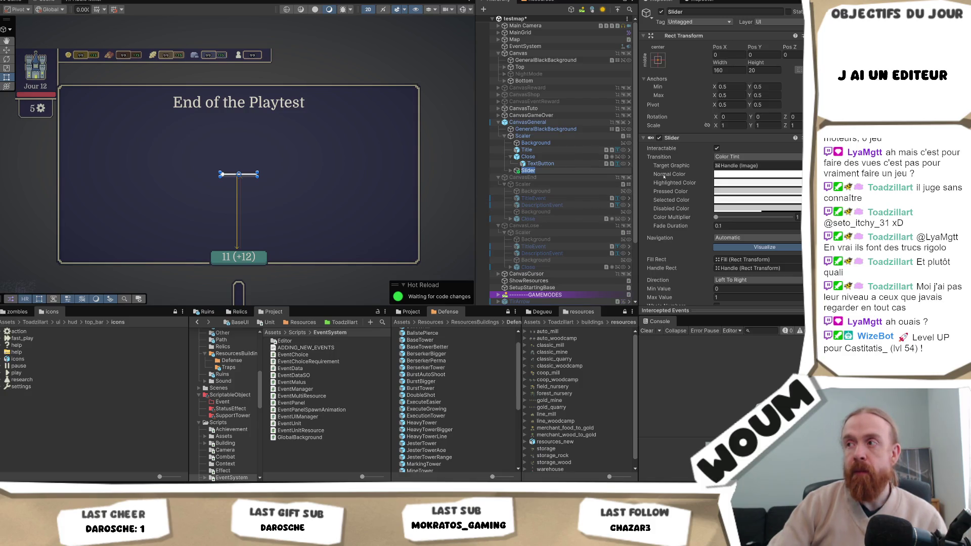
scroll(259, 183, "up", 5)
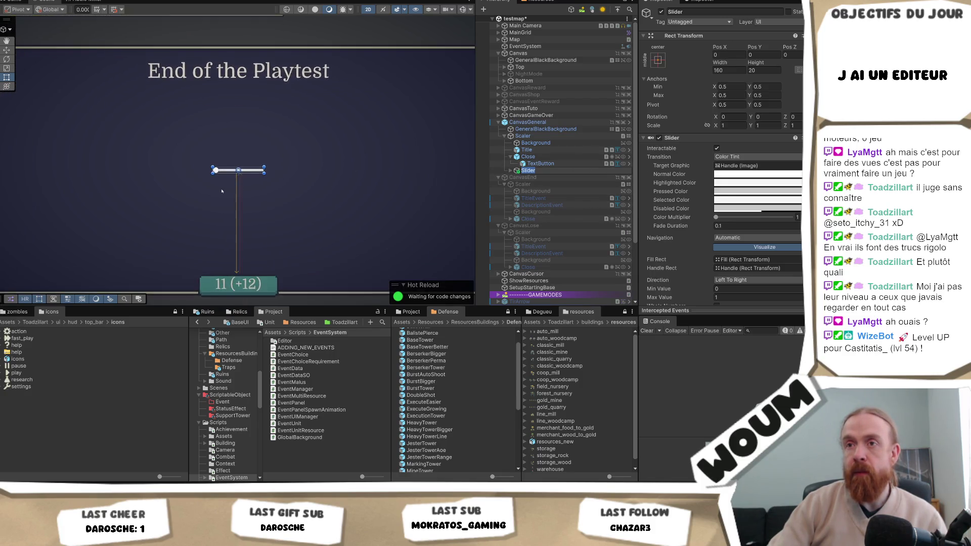
left_click(512, 172)
Expand the Slider and inspect its Background, Fill Area and Handle Slide Area children
left_click(510, 171)
left_click(541, 177)
left_click(536, 184)
left_click(537, 191)
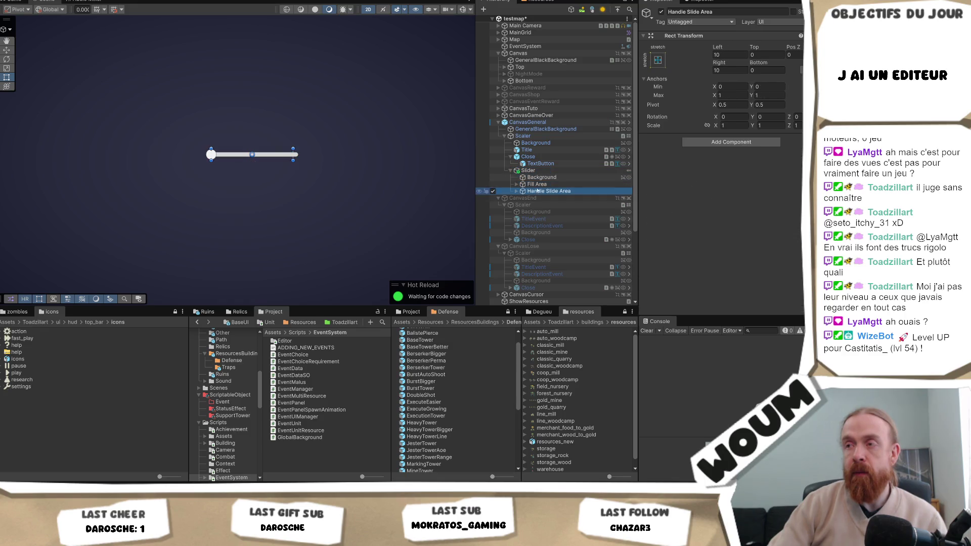
left_click(538, 172)
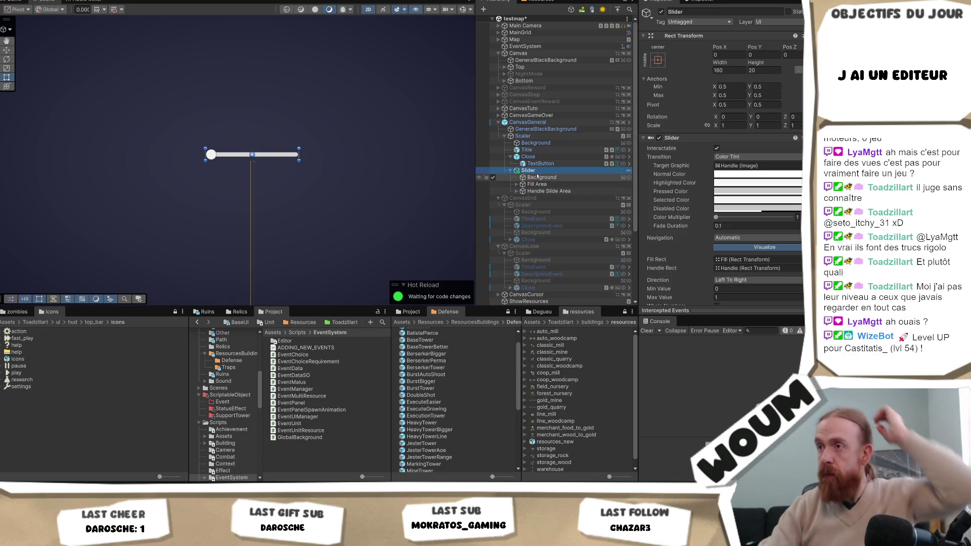
right_click(530, 173)
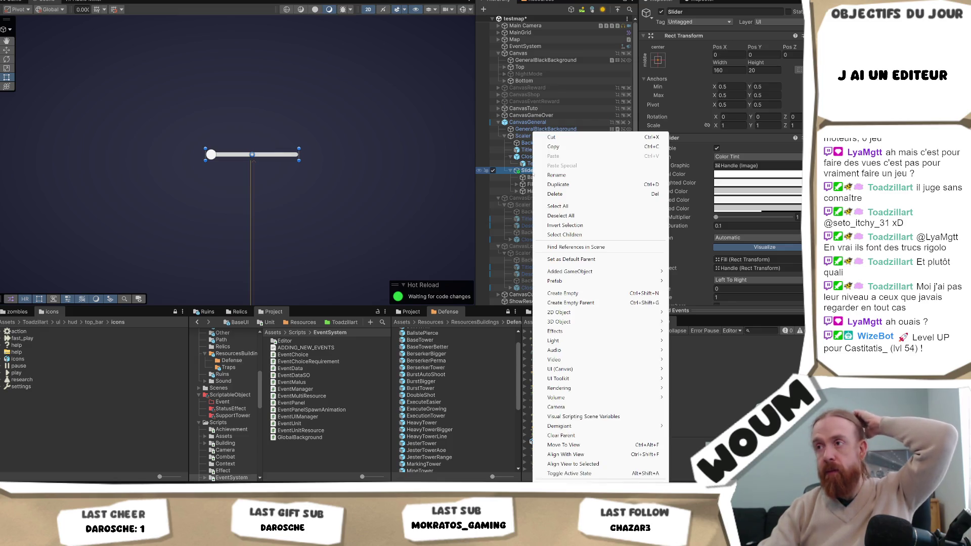
Select Scaler and bring up its menu for adding a child object
left_click(523, 137)
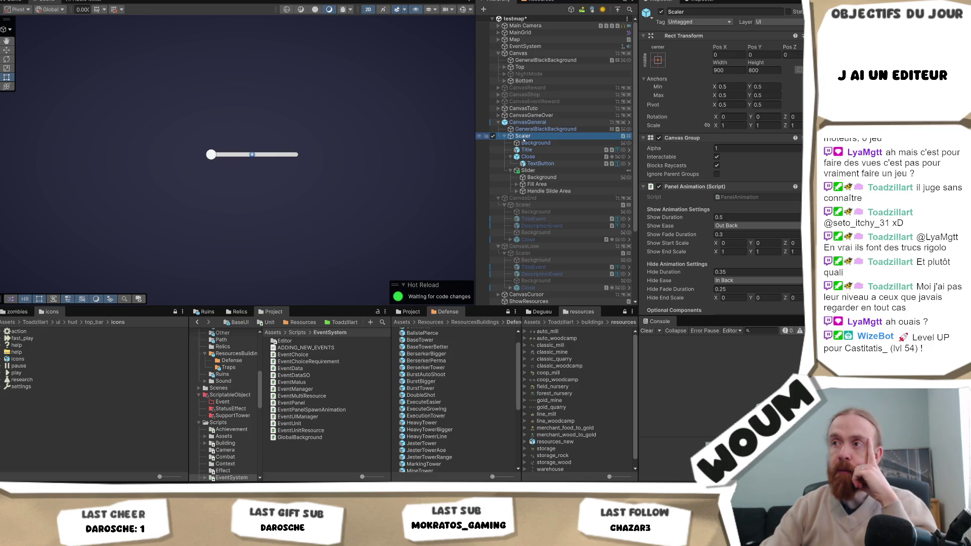
right_click(524, 139)
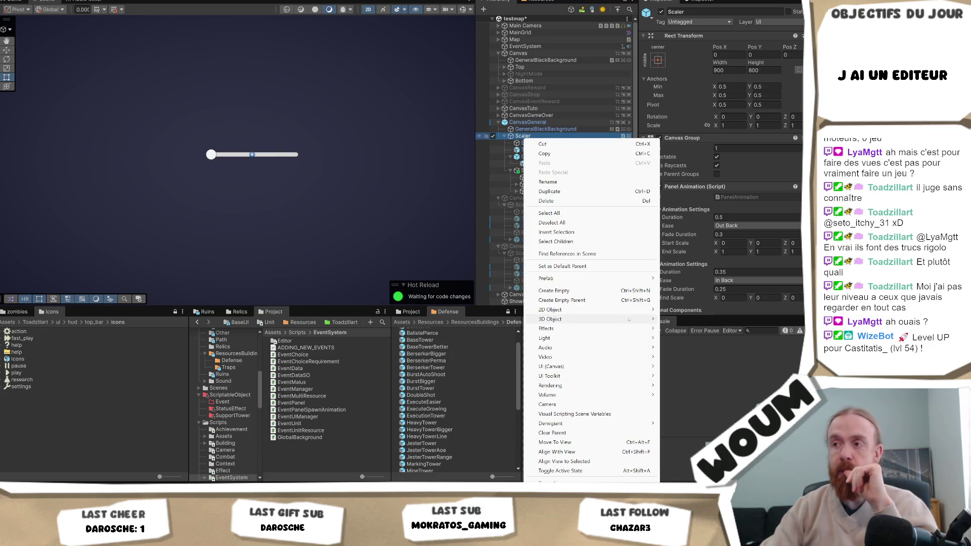
Dismiss the menu and compare the Close button, its TextButton label and the Slider
mouse_move(615, 314)
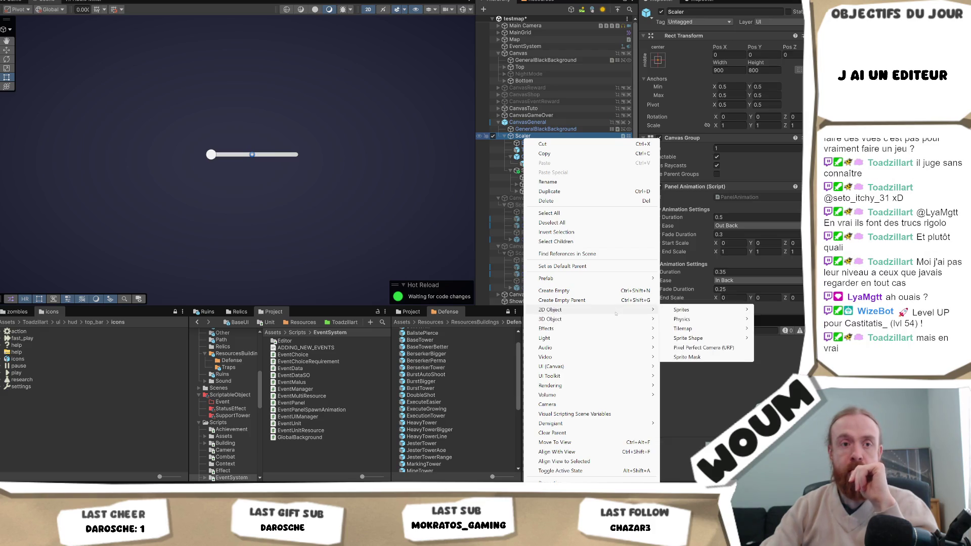
key("Escape")
left_click(528, 156)
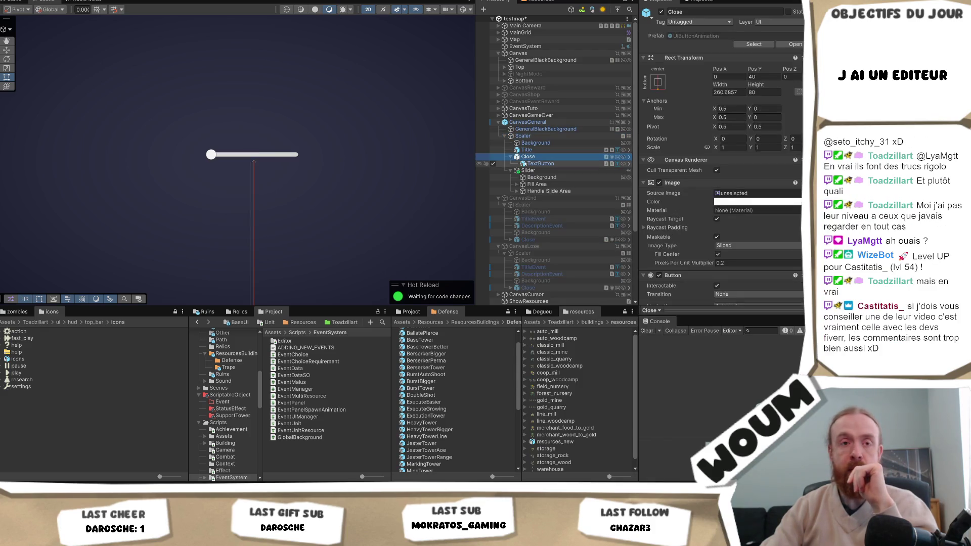
left_click(528, 164)
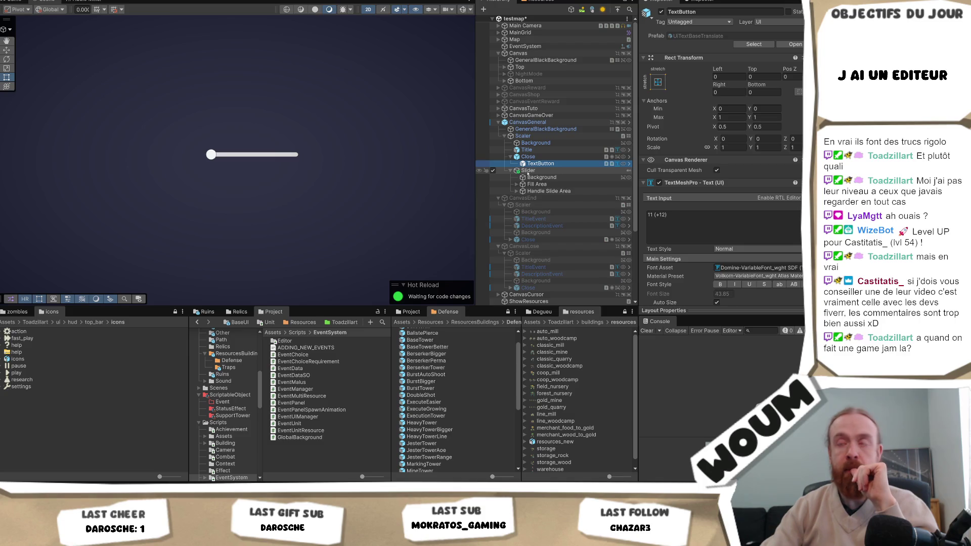
left_click(527, 171)
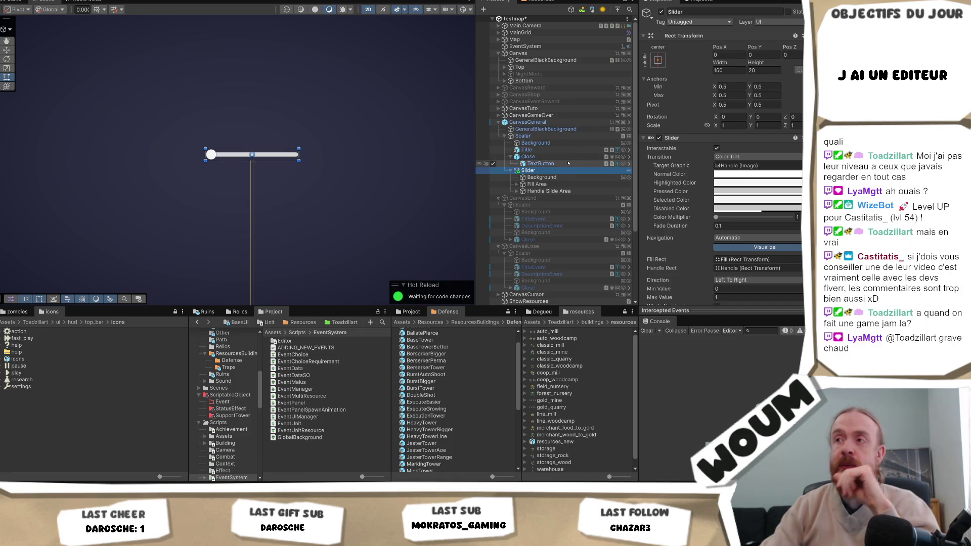
left_click(568, 157)
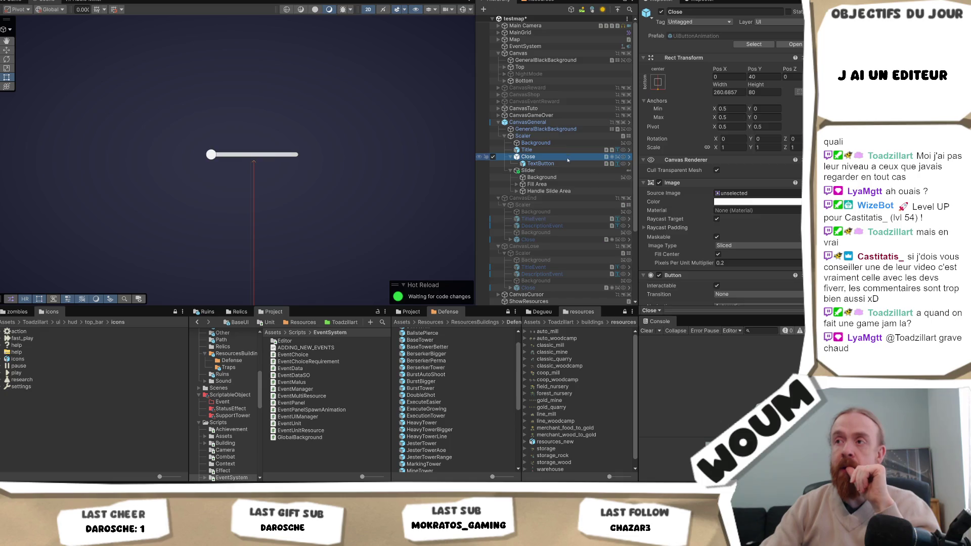
left_click(564, 164)
left_click(565, 159)
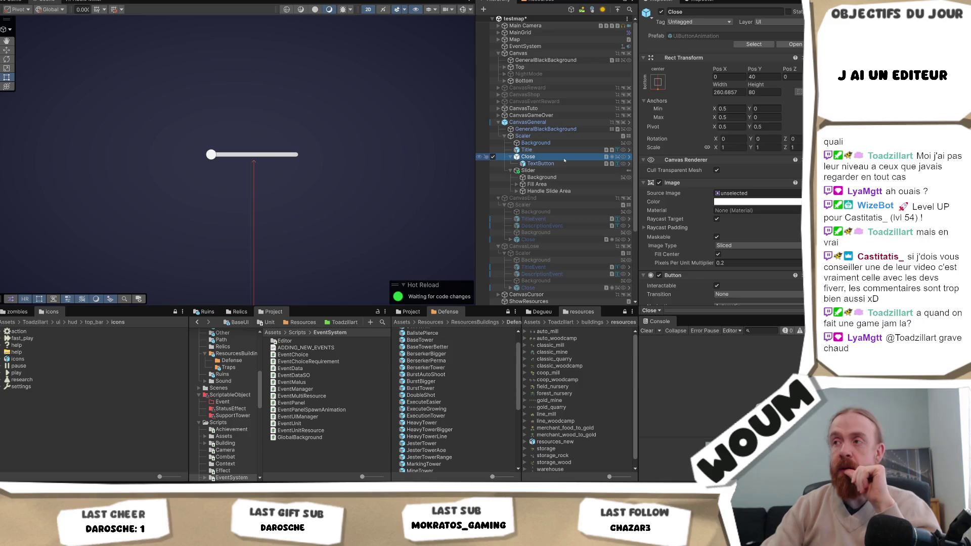
Check the Title text and Slider again, then duplicate the Title text object
scroll(470, 381, "up", 1)
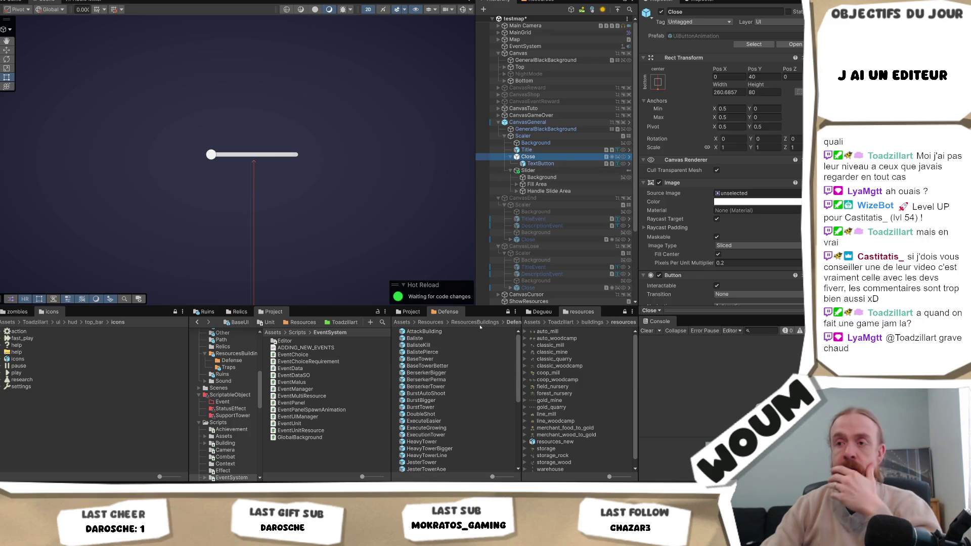
left_click(568, 149)
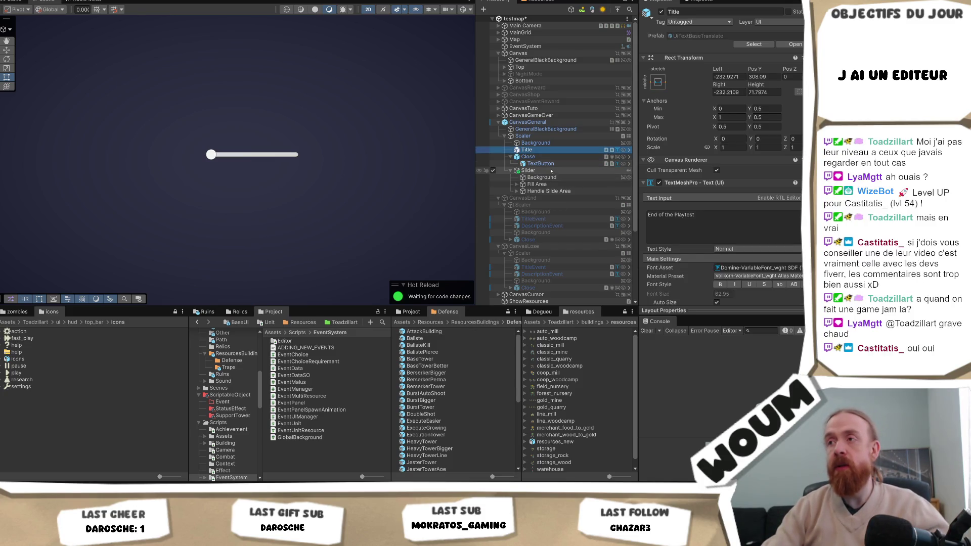
left_click(562, 172)
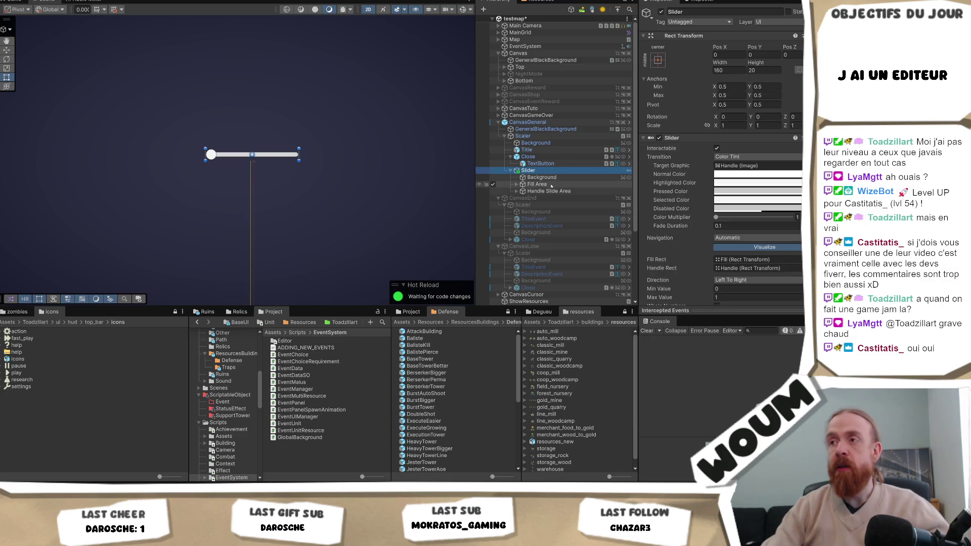
left_click(541, 163)
key("ctrl+v")
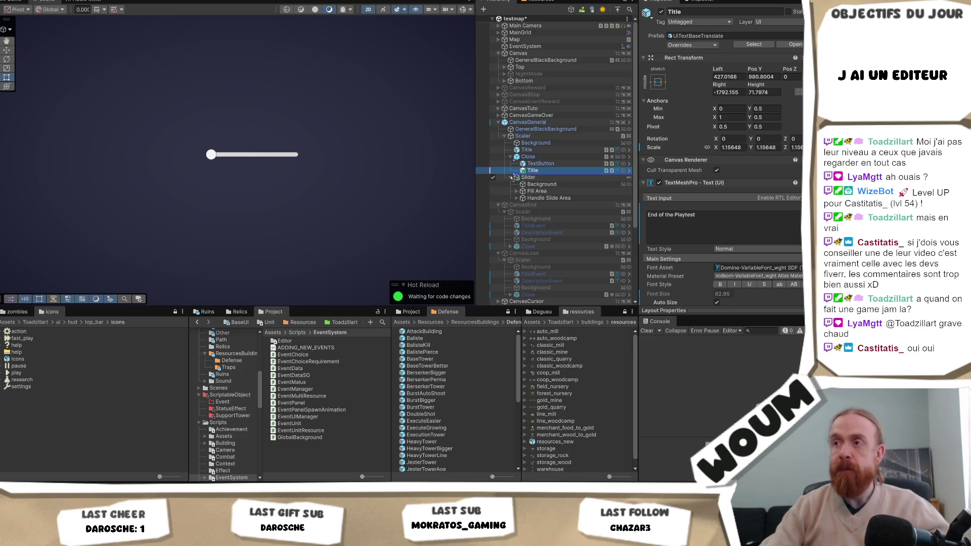
Center the Title copy in its parent using middle-center anchor presets and resize its box
left_click_drag(512, 178, 512, 175)
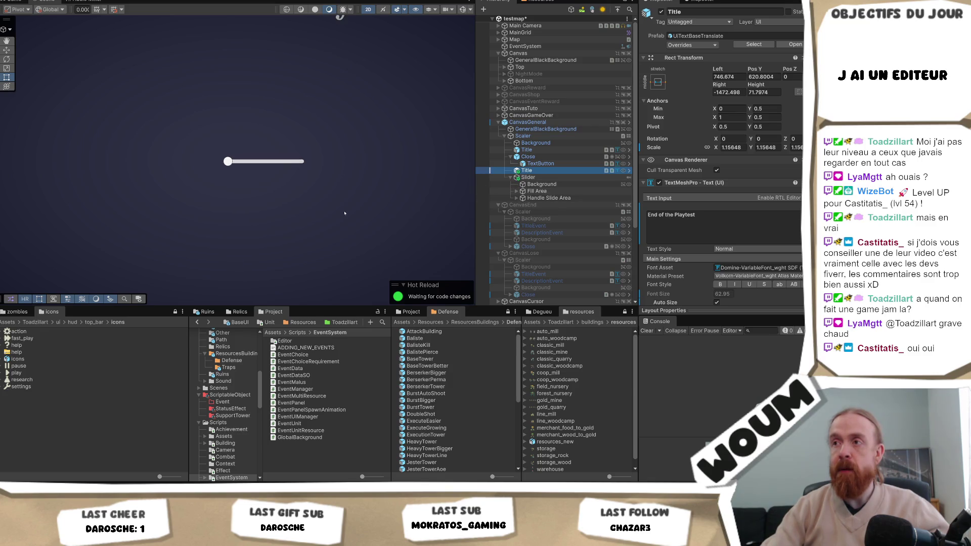
left_click(658, 81)
left_click(707, 168, "alt")
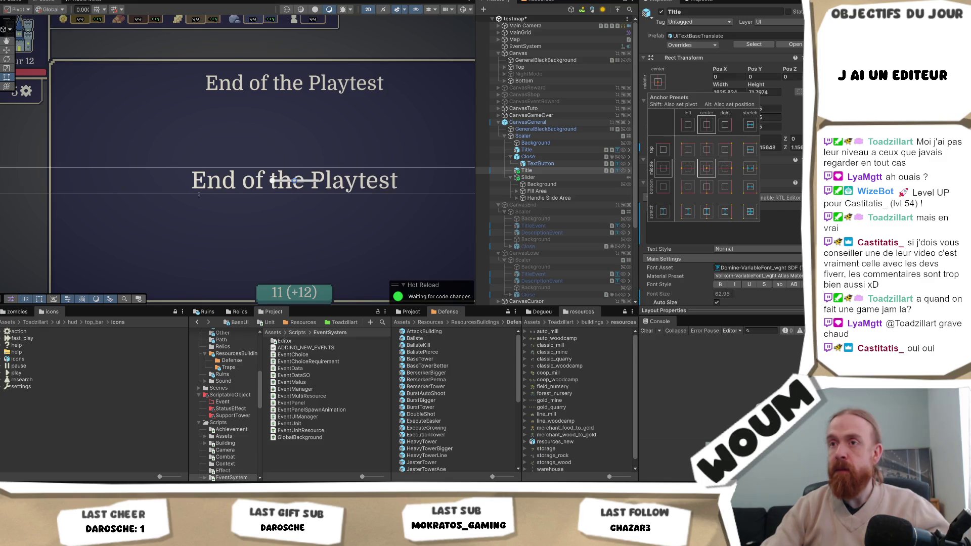
scroll(199, 191, "down", 2)
left_click_drag(63, 185, 422, 187)
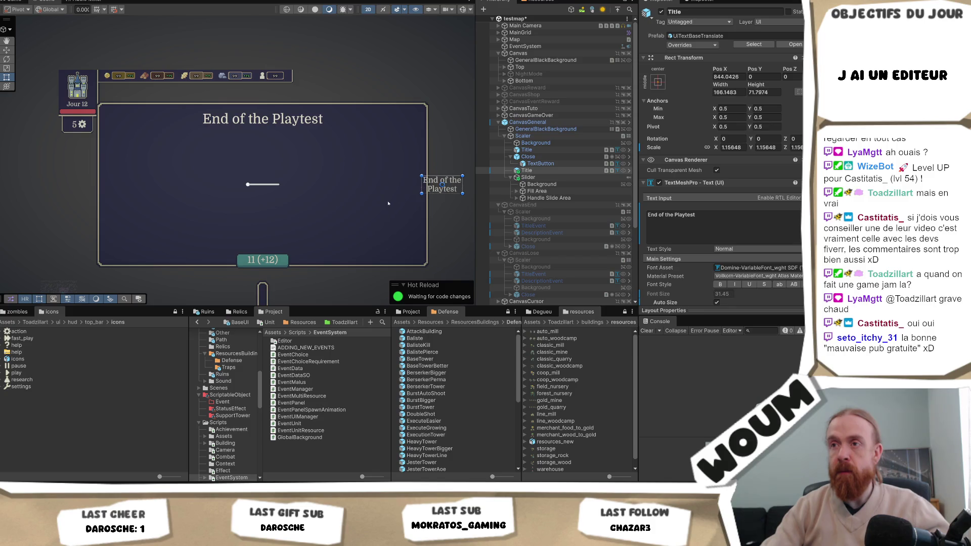
scroll(388, 204, "up", 1)
left_click(658, 82)
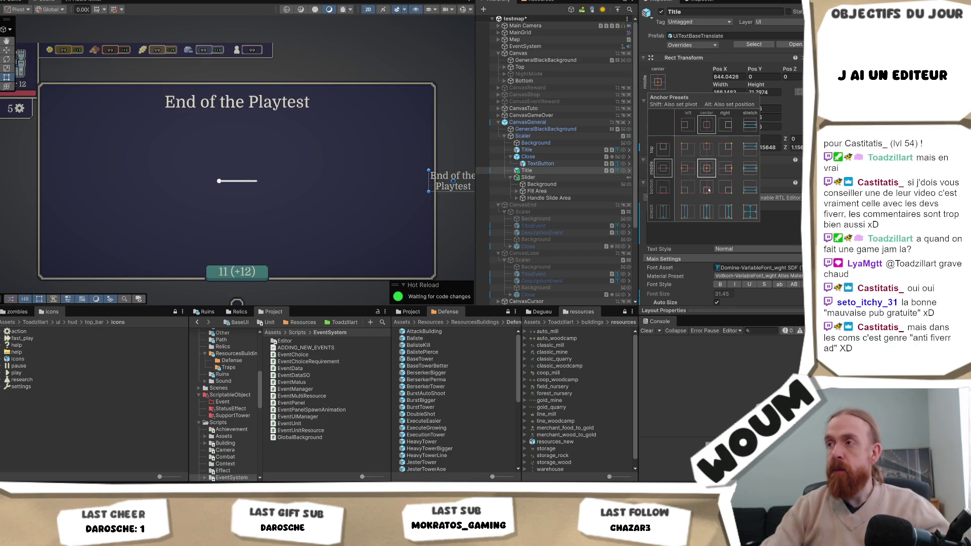
left_click(707, 168, "alt")
Move the Title copy under the Slider and drag it left to Pos X -181
left_click(526, 171)
left_click_drag(526, 171, 540, 203)
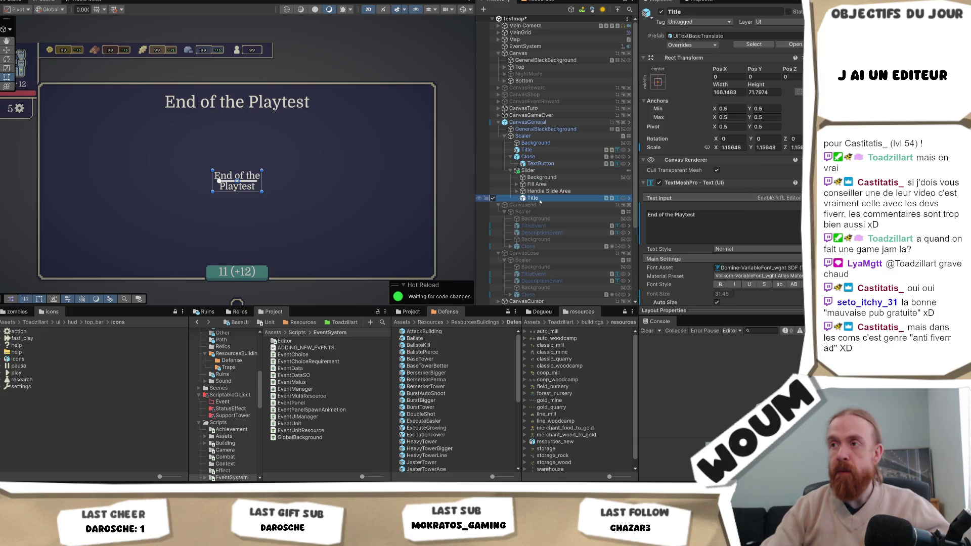
scroll(230, 185, "up", 2)
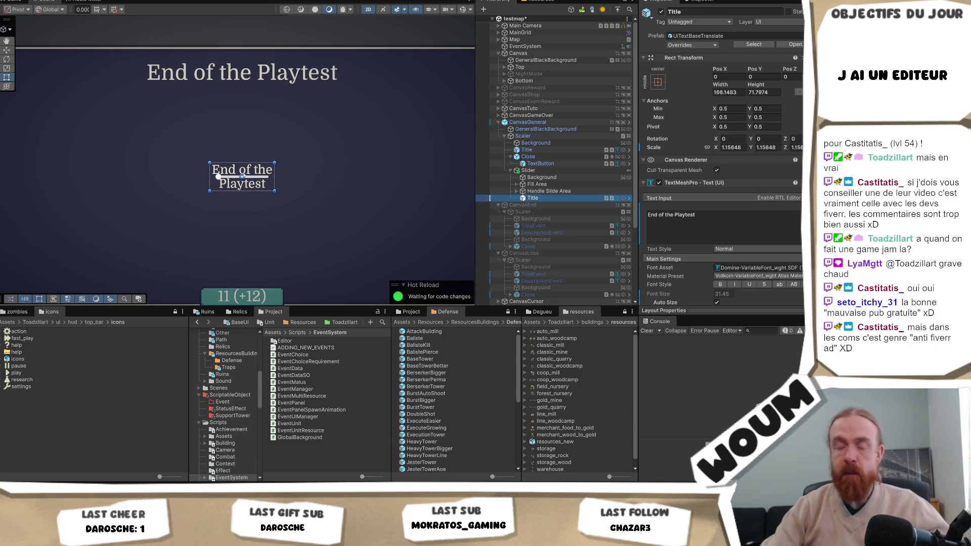
key("w")
left_click_drag(280, 177, 218, 177)
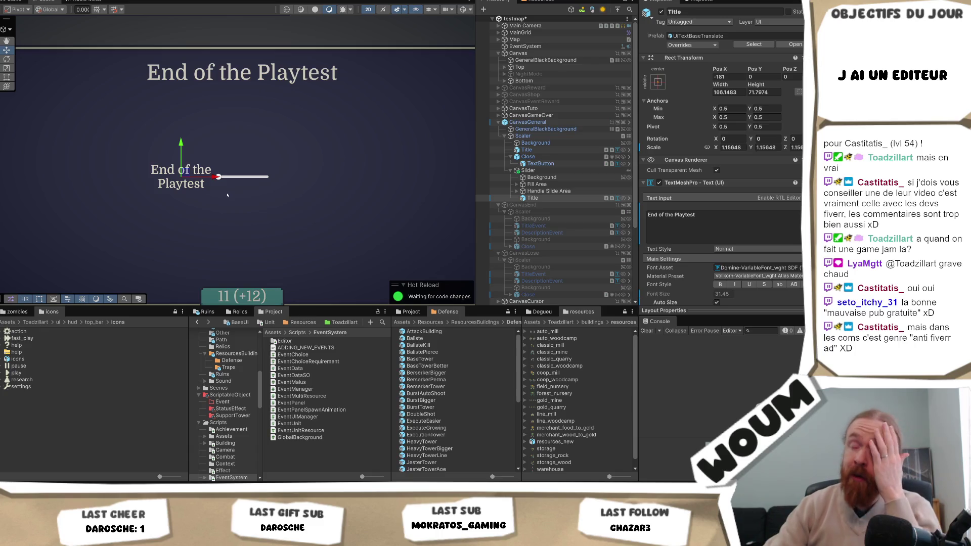
Select the Title's text field contents, then switch to the Rect tool
left_click(702, 225)
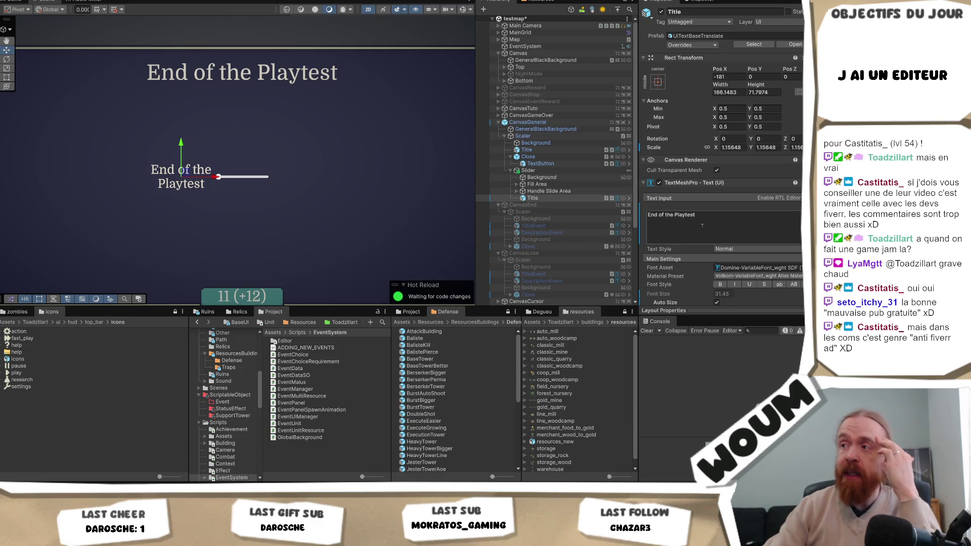
key("ctrl+a")
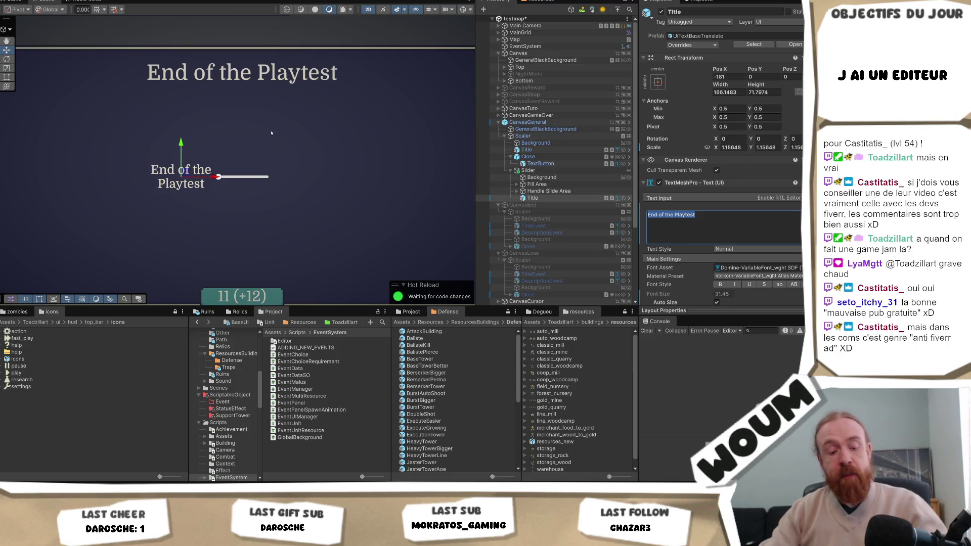
left_click(532, 198)
key("r")
key("t")
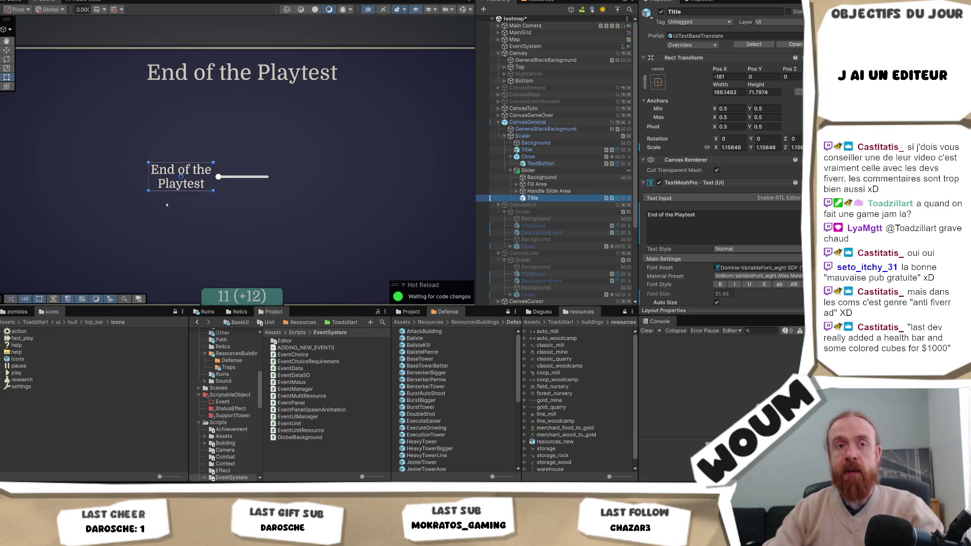
Replace the label text 'End of the Playtest' with 'Music'
left_click(720, 228)
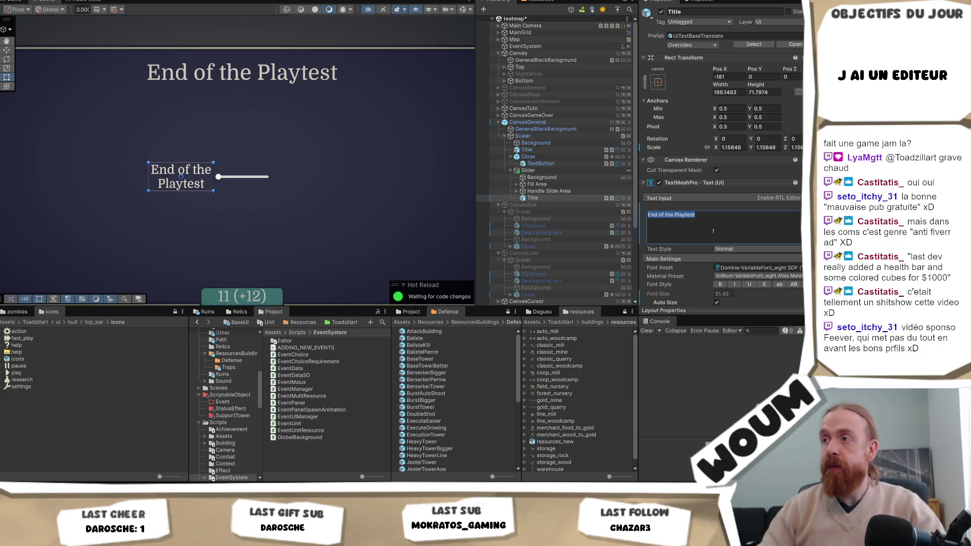
type("sdfsdf")
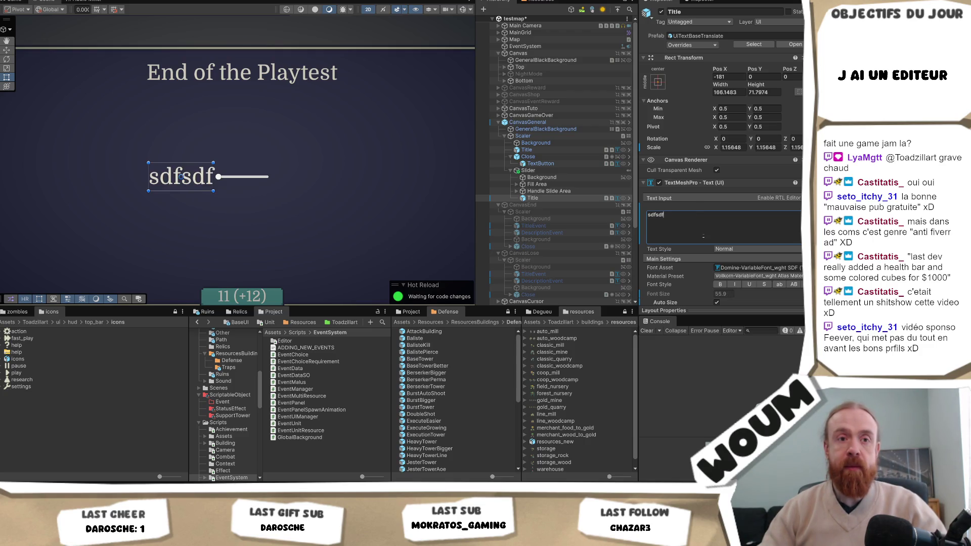
type("fsdfsdfsdfsf")
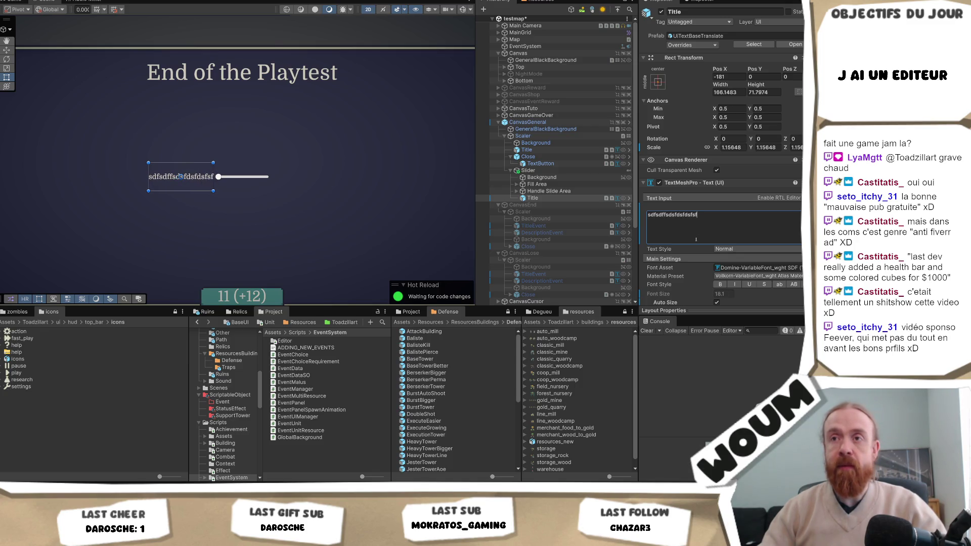
key("ctrl+a")
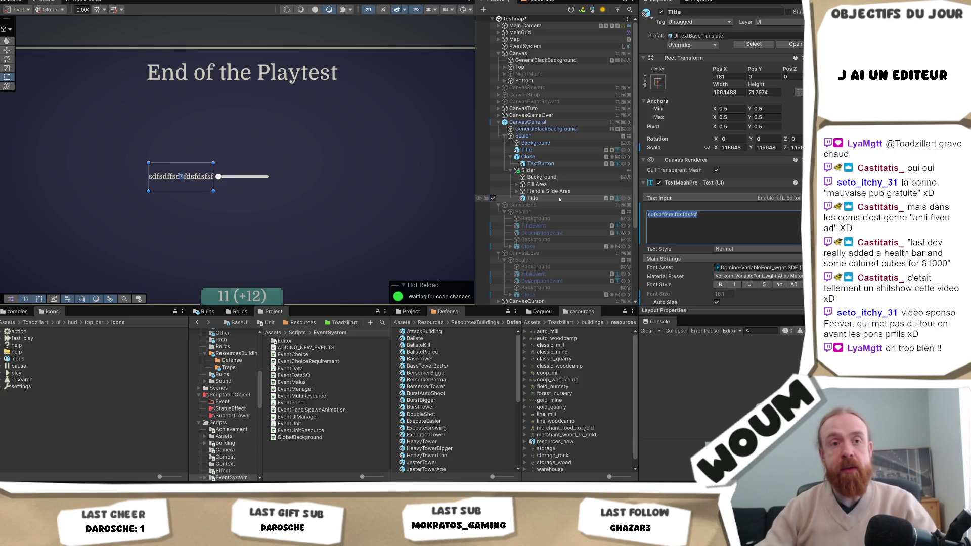
type("Baba")
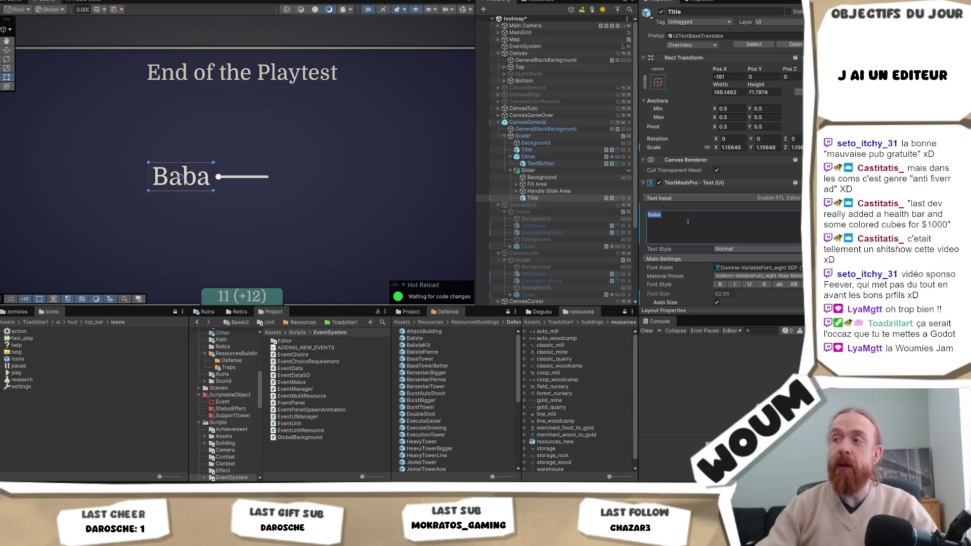
type(" sdf")
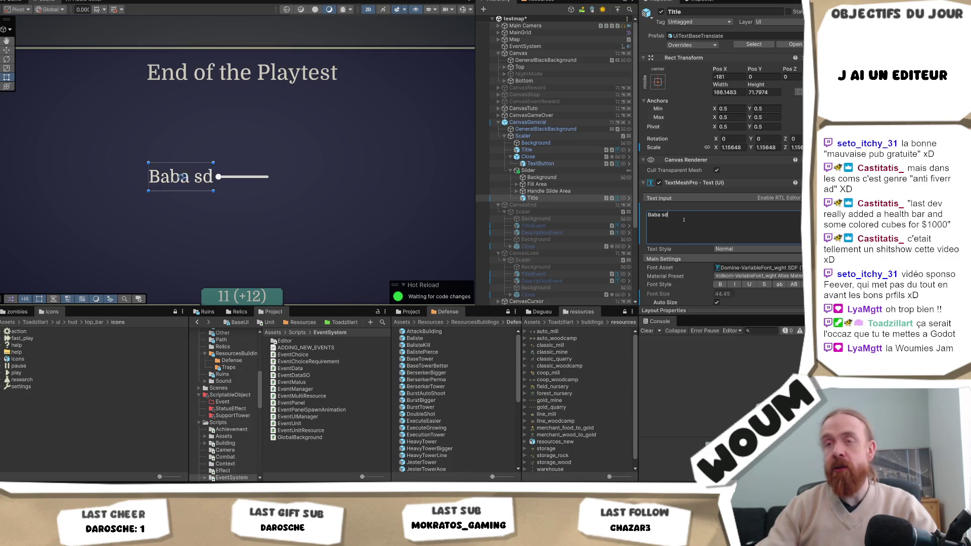
key("ctrl+a")
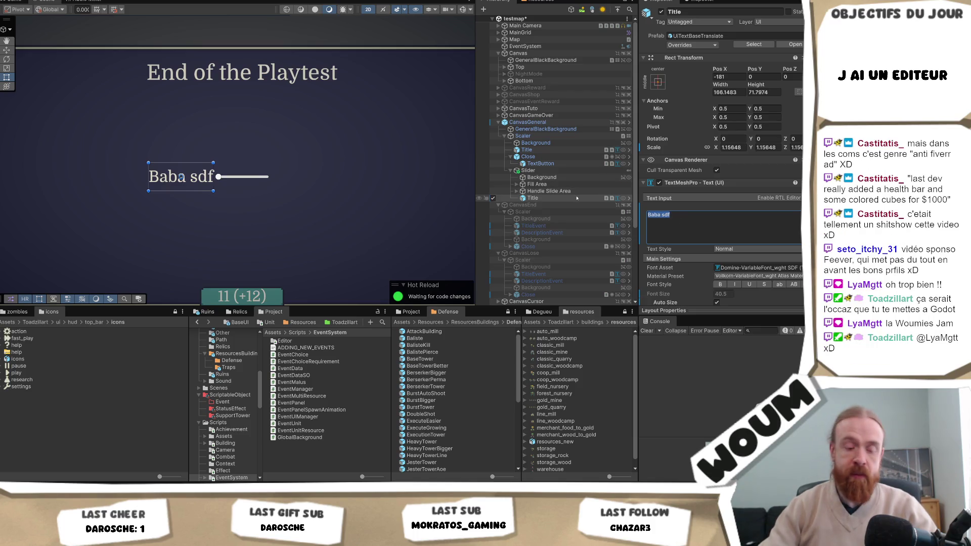
type("Musique")
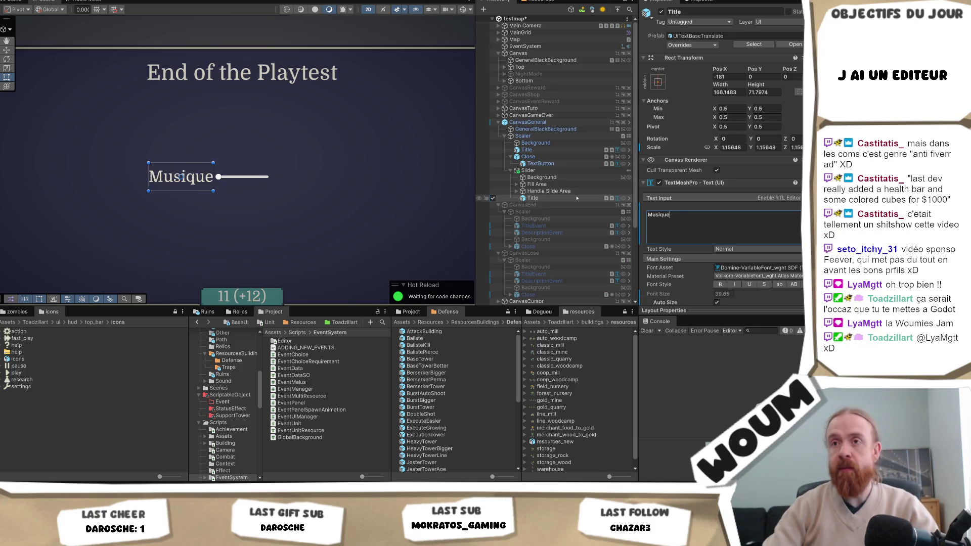
key("BackSpace")
key("BackSpace")
key("BackSpace")
type("c")
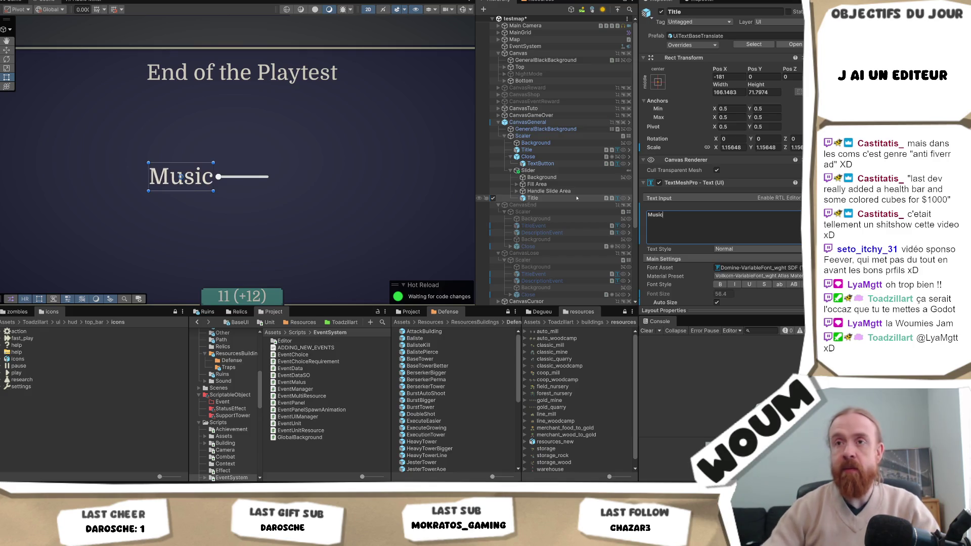
left_click(595, 198)
scroll(704, 210, "down", 10)
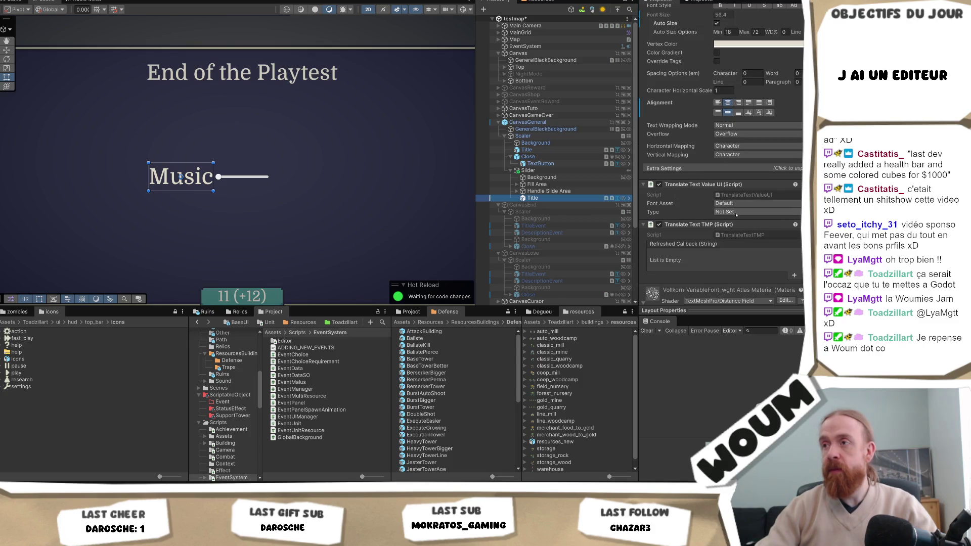
left_click(738, 212)
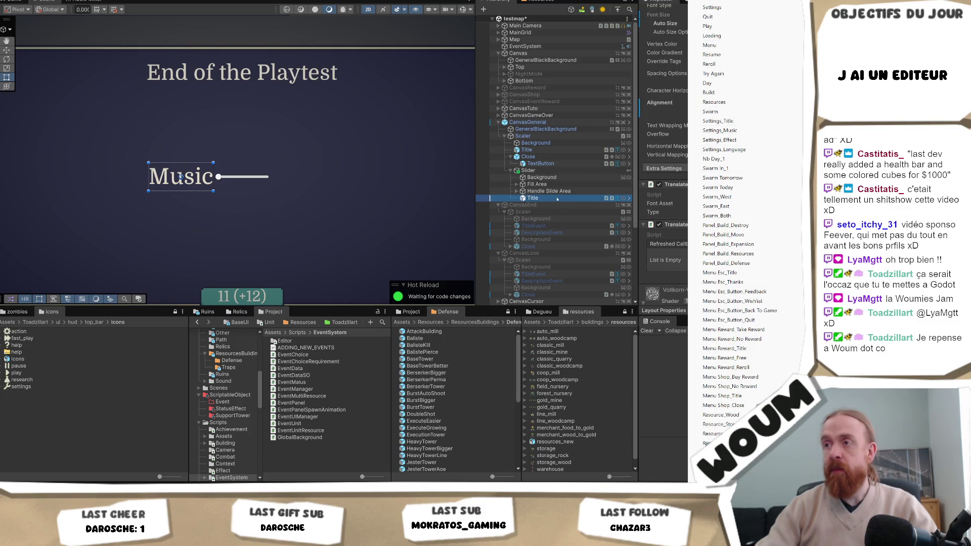
left_click(557, 199)
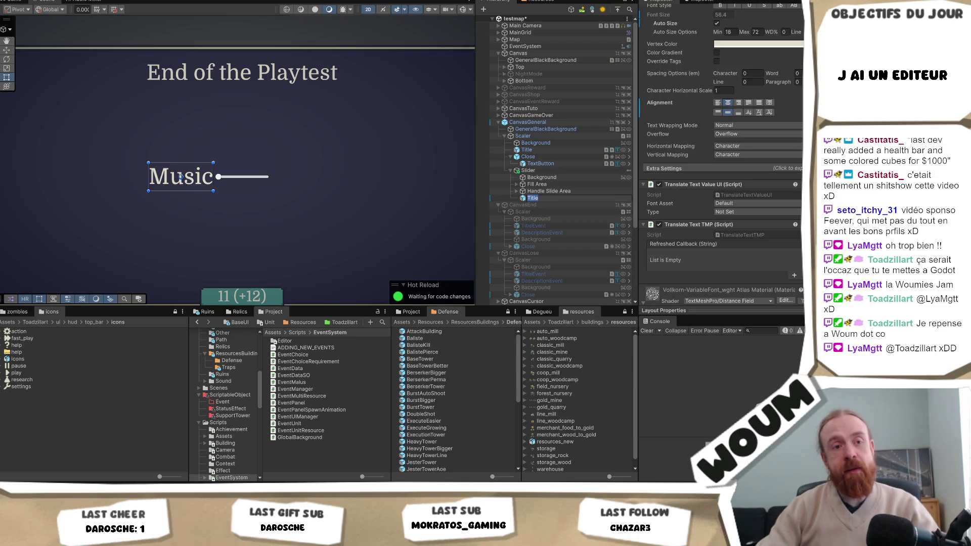
left_click(180, 176)
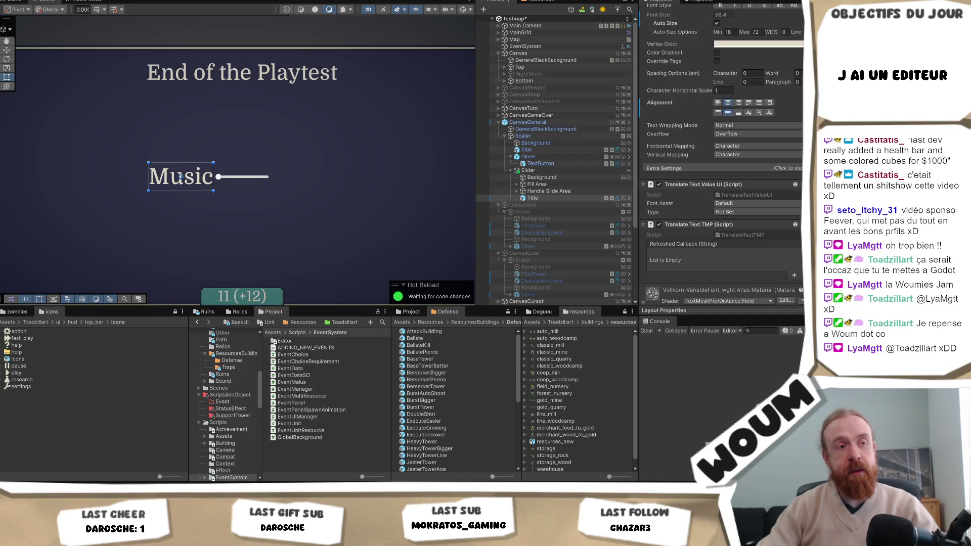